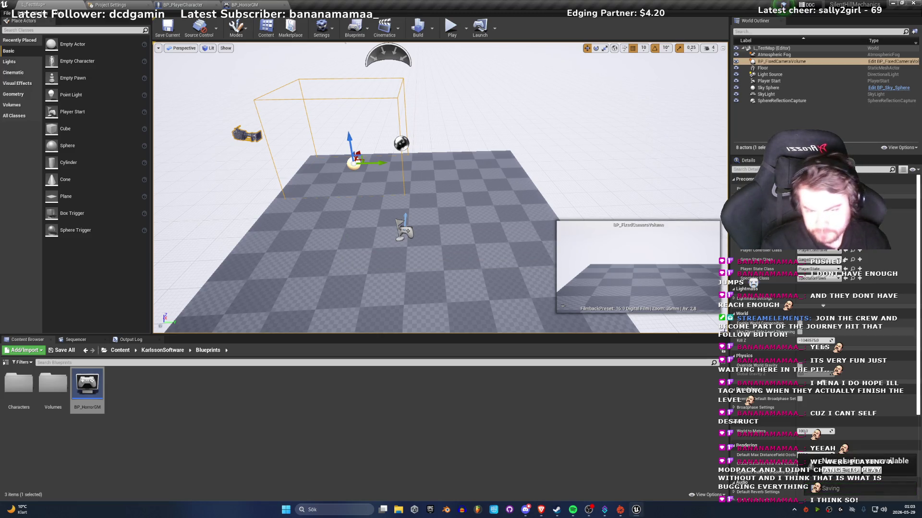
Step: Switch to BP_PlayerCharacter's Event Graph and pan until the InputAxis MoveForward nodes are visible
{"action": "left_click", "coordinate": [207, 5]}
{"action": "left_click_drag", "start_coordinate": [448, 258], "coordinate": [337, 349]}
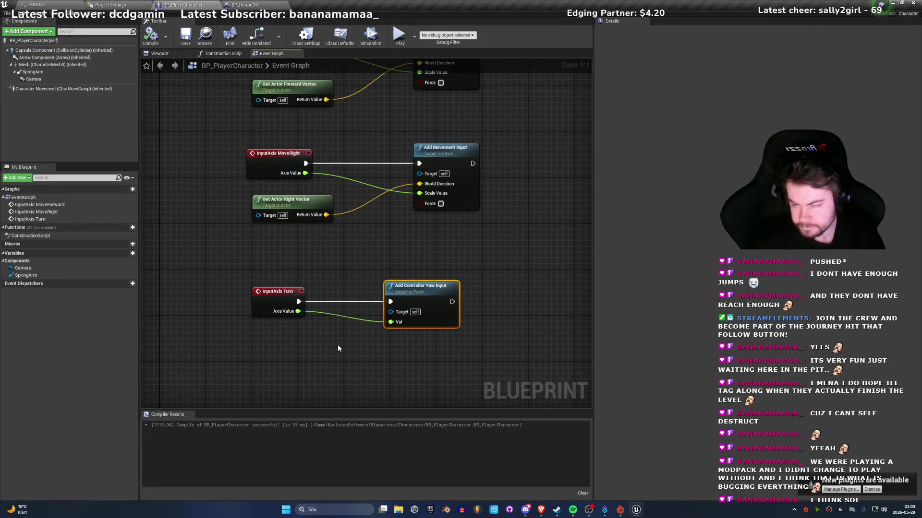
{"action": "mouse_move", "coordinate": [432, 312]}
{"action": "left_mouse_down"}
{"action": "mouse_move", "coordinate": [422, 370]}
{"action": "mouse_move", "coordinate": [422, 361]}
{"action": "left_mouse_up"}
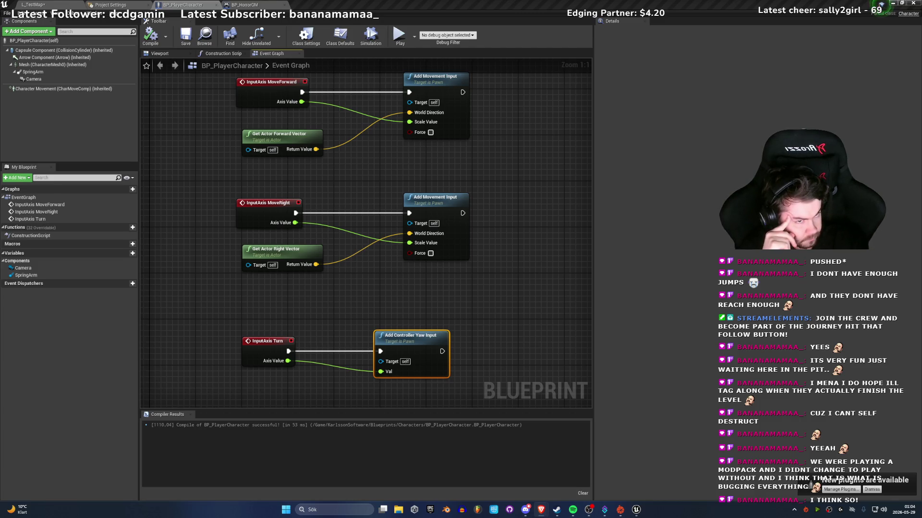
Step: Return to the L_TestMap level viewport
{"action": "left_click", "coordinate": [33, 5]}
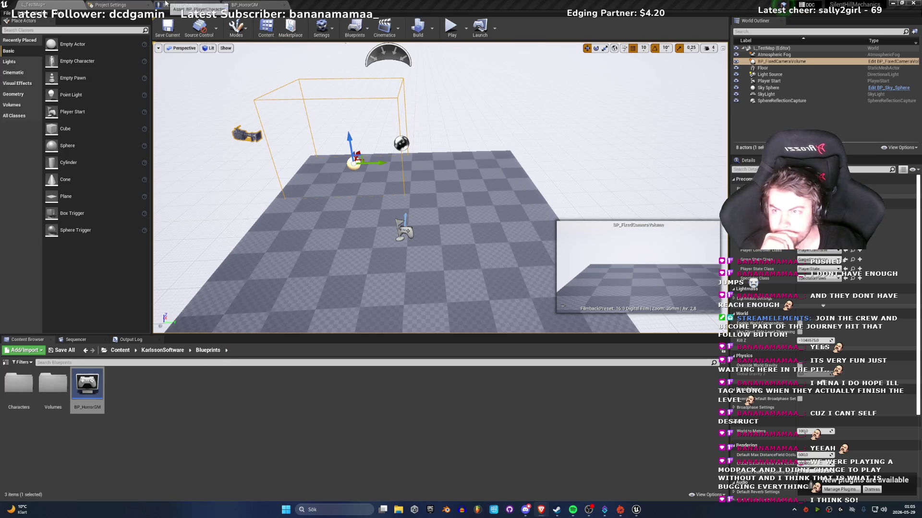
Step: Shift MoveRight's Add Movement Input node right, then unlink and delete its Get Actor Right Vector node
{"action": "left_click", "coordinate": [187, 5]}
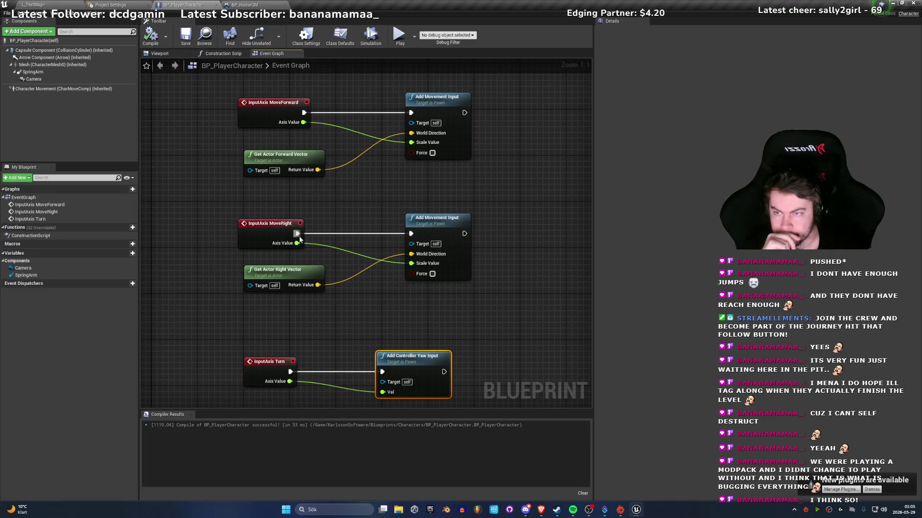
{"action": "left_click_drag", "start_coordinate": [431, 227], "coordinate": [523, 226]}
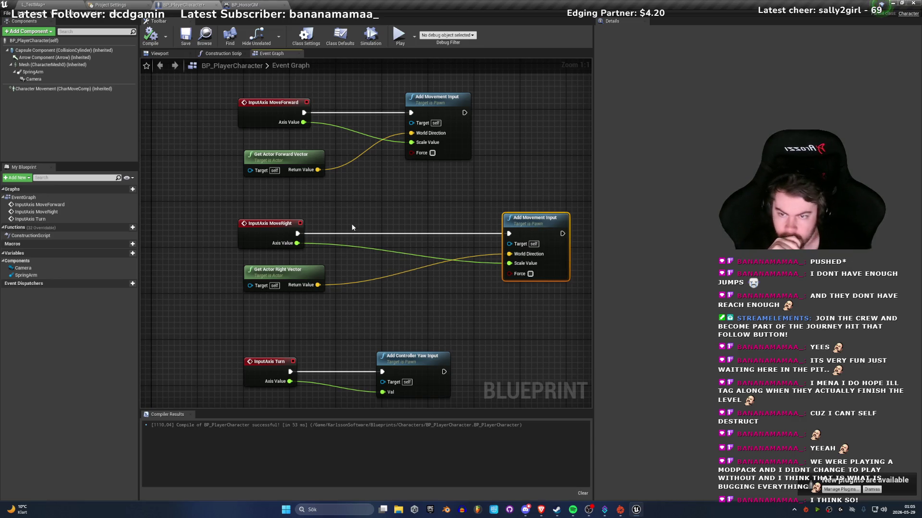
{"action": "left_click", "coordinate": [317, 285], "text": "alt"}
{"action": "left_click", "coordinate": [286, 285]}
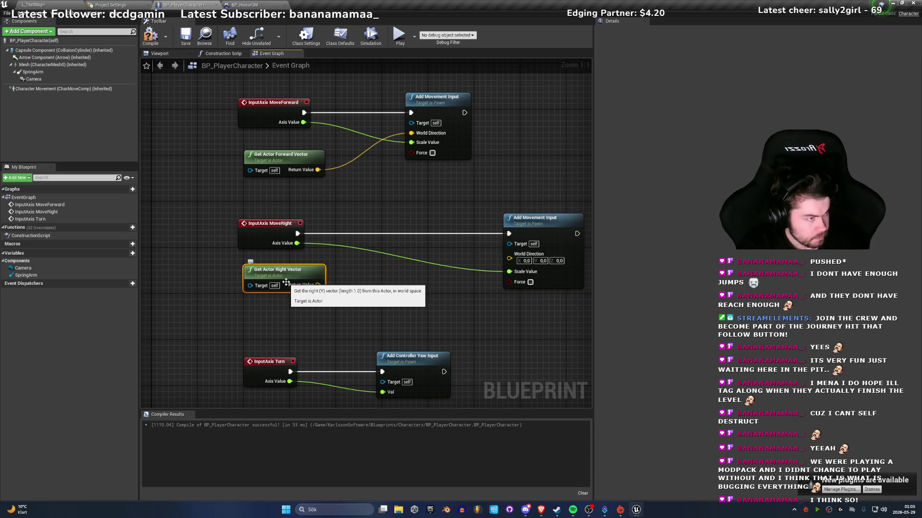
{"action": "key", "text": "Delete"}
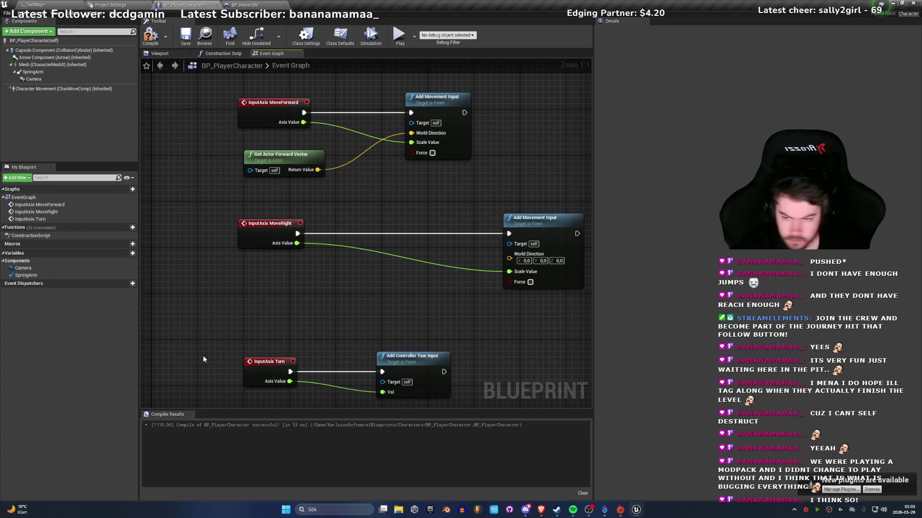
{"action": "right_click", "coordinate": [250, 304]}
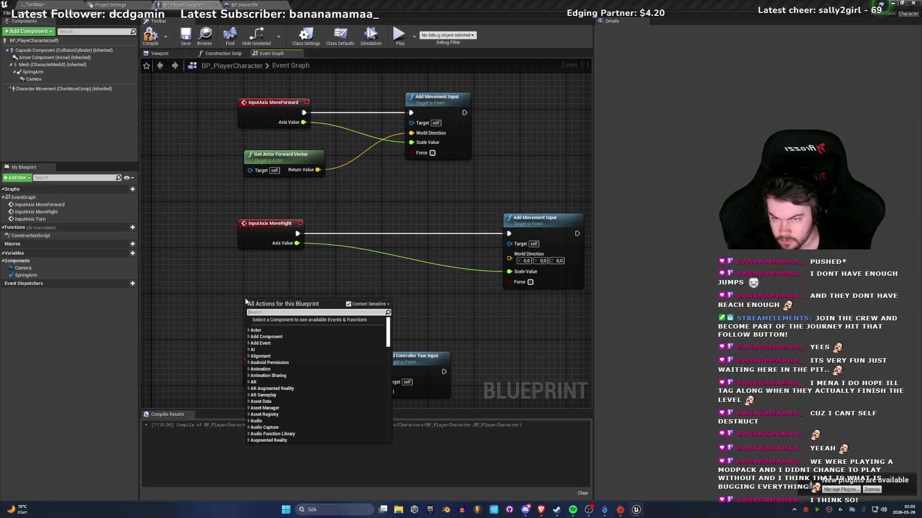
Step: Delete MoveRight's Add Movement Input node and add a Get Player Controller node
{"action": "left_click", "coordinate": [552, 239]}
{"action": "key", "text": "Delete"}
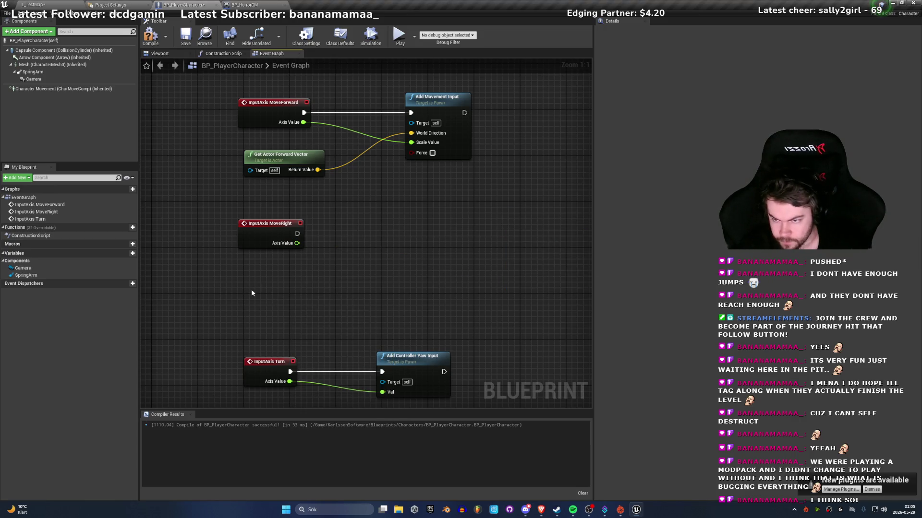
{"action": "right_click", "coordinate": [251, 293]}
{"action": "type", "text": "Gte playe"}
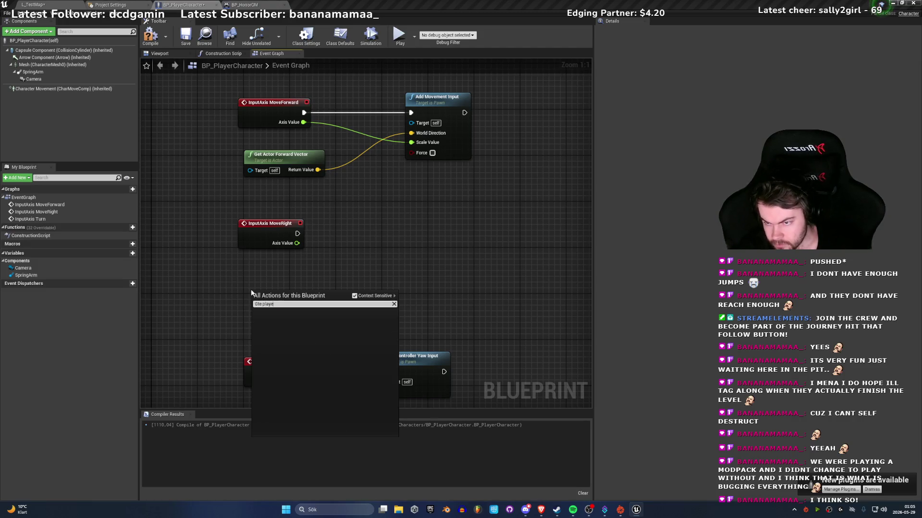
{"action": "key", "text": "BackSpace"}
{"action": "key", "text": "BackSpace"}
{"action": "key", "text": "BackSpace"}
{"action": "type", "text": "et p"}
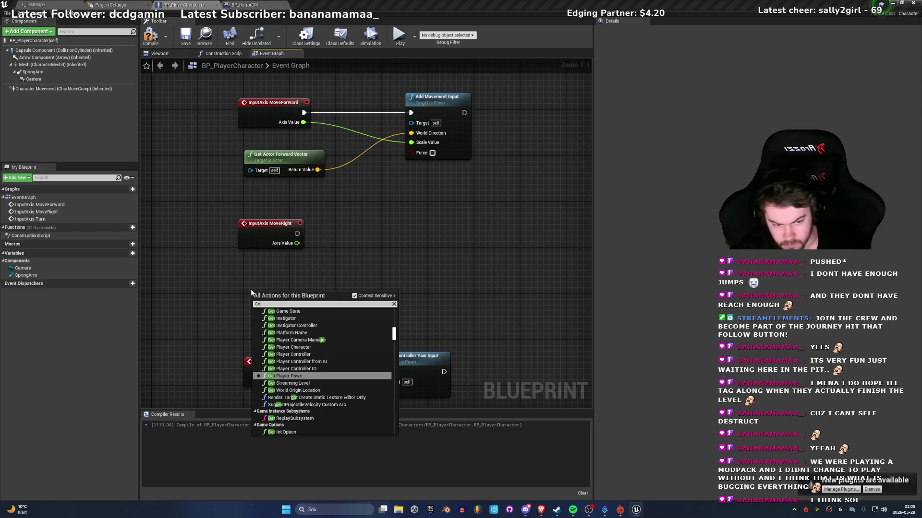
{"action": "type", "text": "layer tro"}
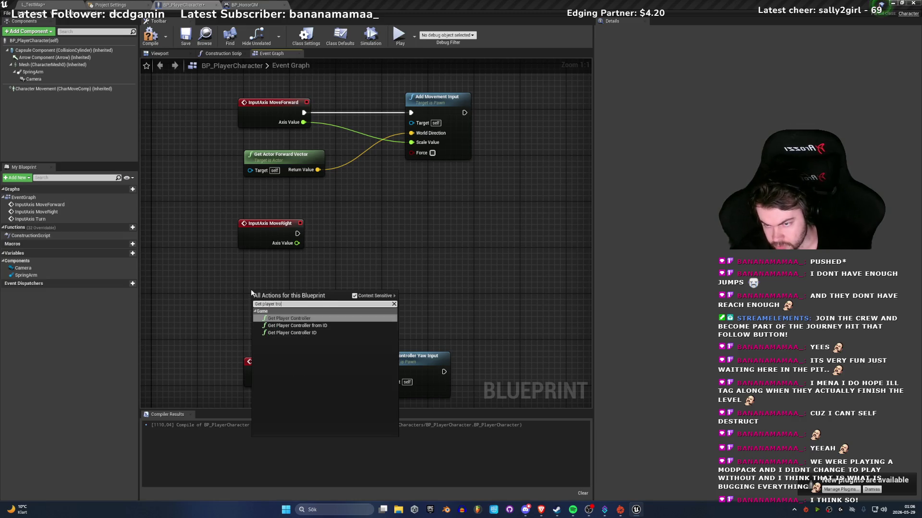
{"action": "key", "text": "Return"}
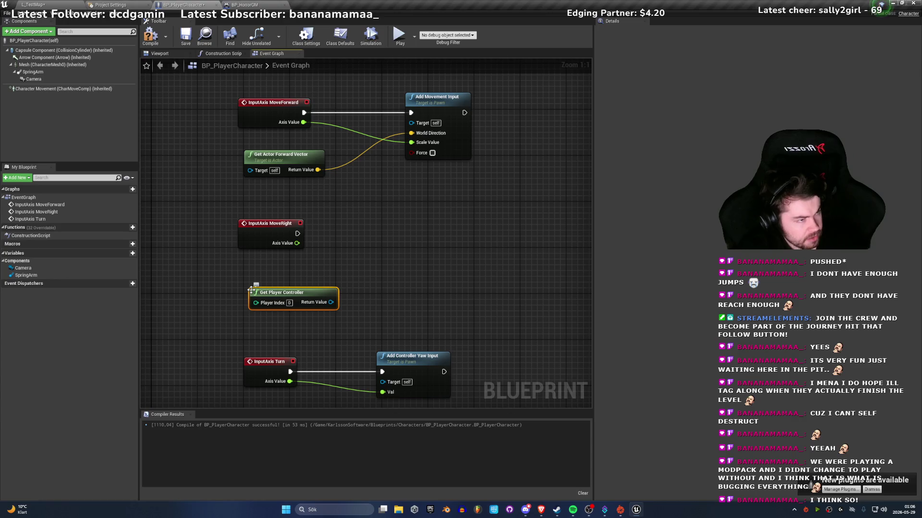
Step: Add a Set Control Rotation node driven by the player controller's Return Value
{"action": "left_click_drag", "start_coordinate": [331, 303], "coordinate": [470, 255]}
{"action": "type", "text": "set cp"}
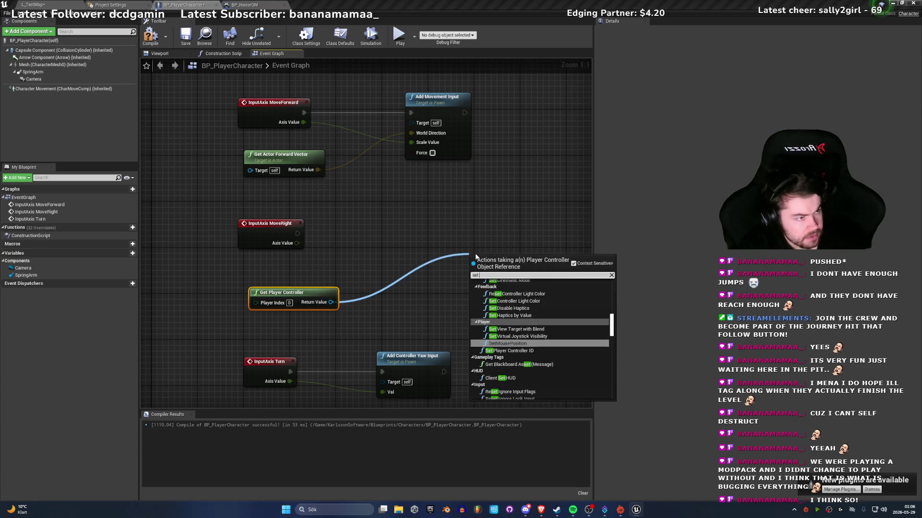
{"action": "key", "text": "BackSpace"}
{"action": "type", "text": "onmtr"}
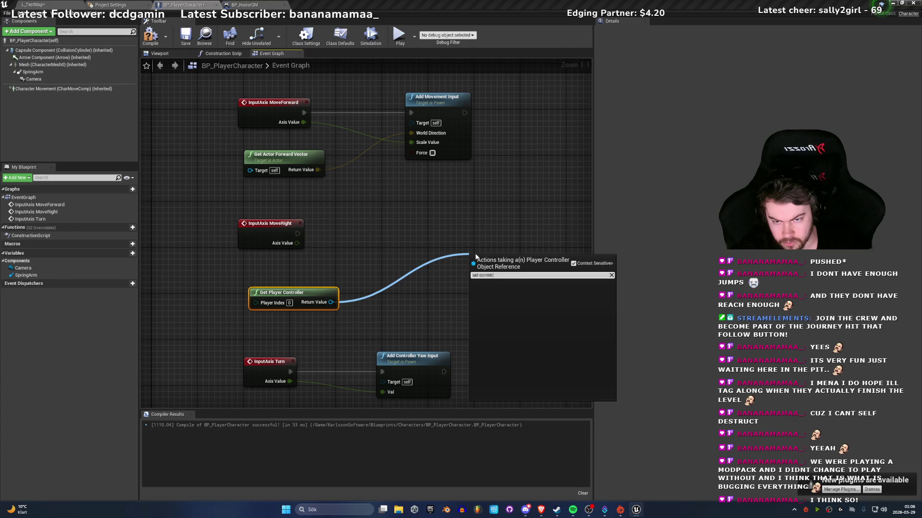
{"action": "key", "text": "BackSpace"}
{"action": "type", "text": "to"}
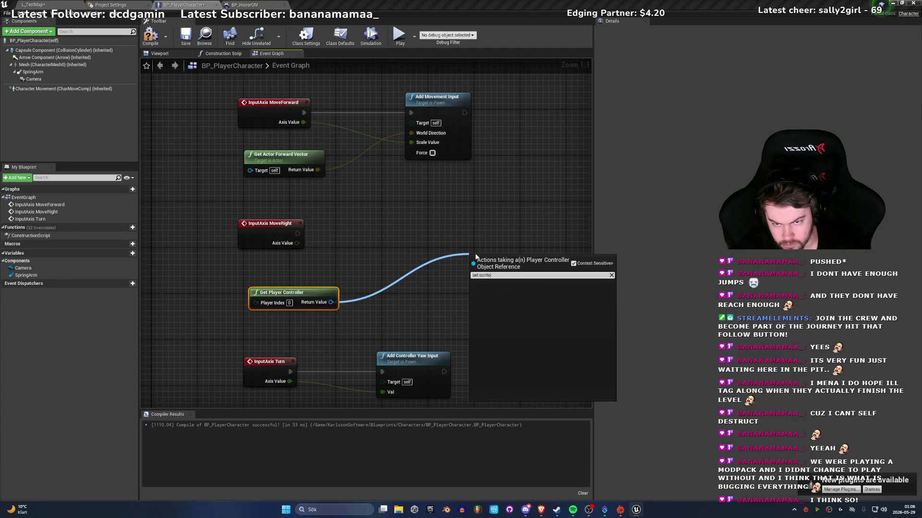
{"action": "key", "text": "BackSpace"}
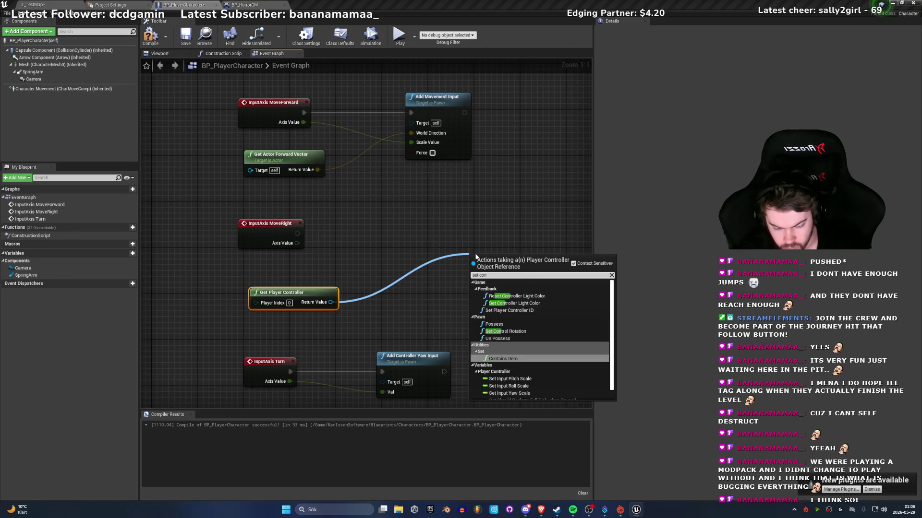
{"action": "type", "text": "troller"}
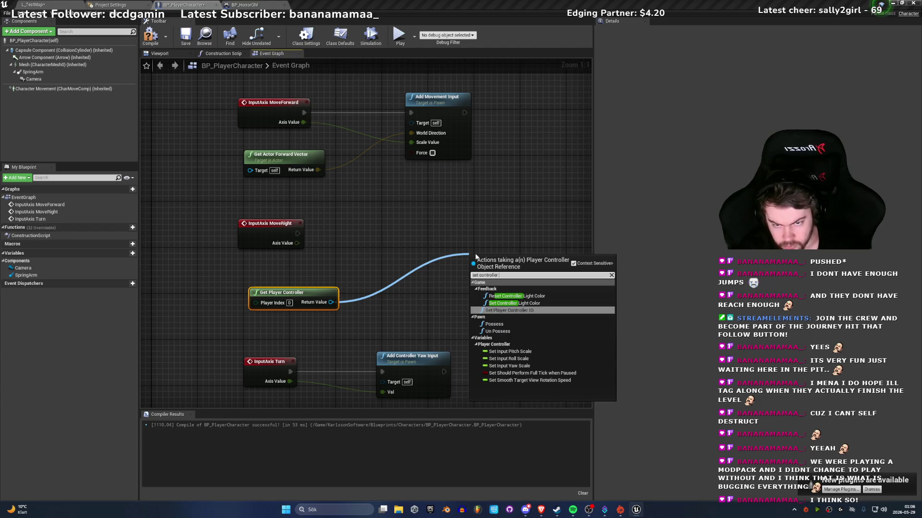
{"action": "key", "text": "Down"}
{"action": "key", "text": "Down"}
{"action": "key", "text": "Up"}
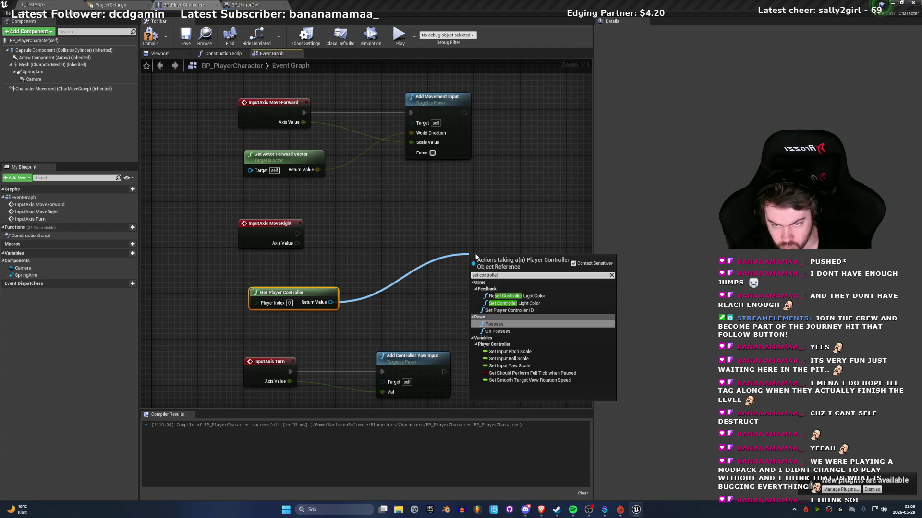
{"action": "key", "text": "BackSpace"}
{"action": "key", "text": "BackSpace"}
{"action": "key", "text": "Down"}
{"action": "key", "text": "Return"}
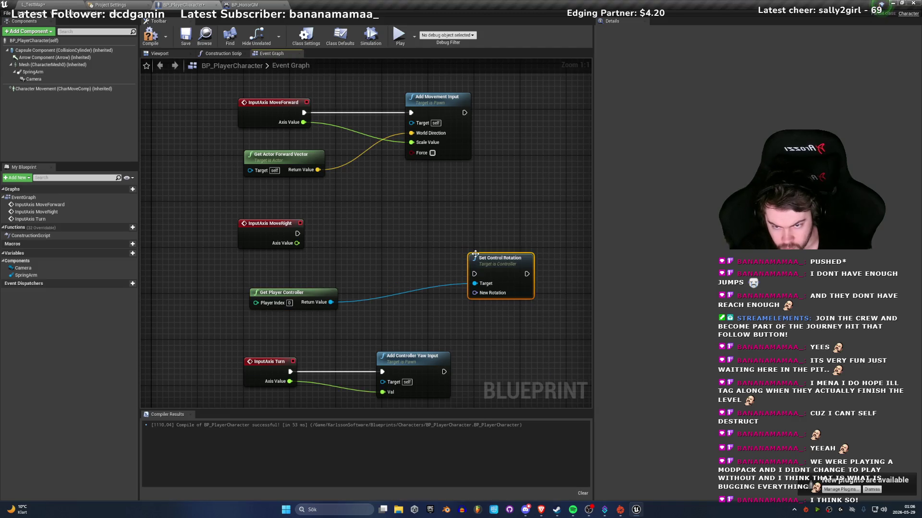
Step: Wire MoveRight's exec into Set Control Rotation and add a float + float node taking Axis Value
{"action": "mouse_move", "coordinate": [475, 274]}
{"action": "left_mouse_down"}
{"action": "mouse_move", "coordinate": [290, 244]}
{"action": "mouse_move", "coordinate": [298, 234]}
{"action": "left_mouse_up"}
{"action": "left_click_drag", "start_coordinate": [498, 265], "coordinate": [526, 225]}
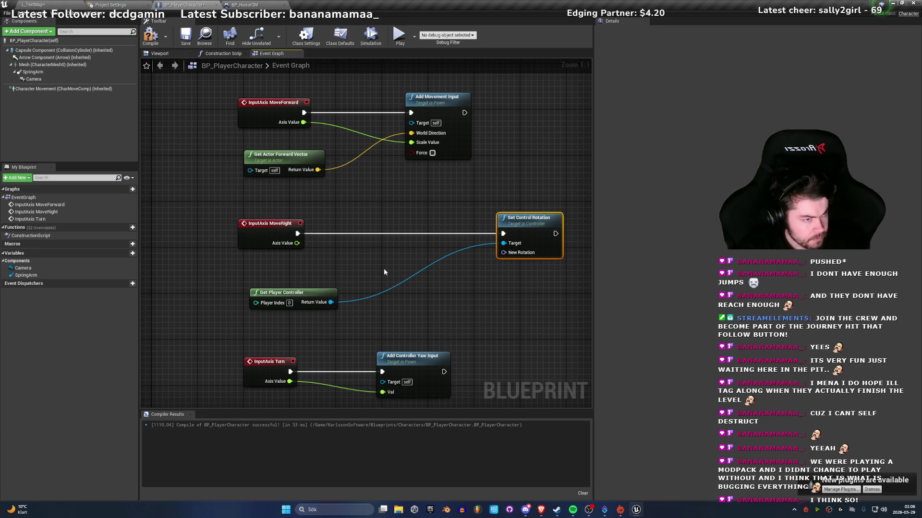
{"action": "left_click_drag", "start_coordinate": [298, 245], "coordinate": [359, 275]}
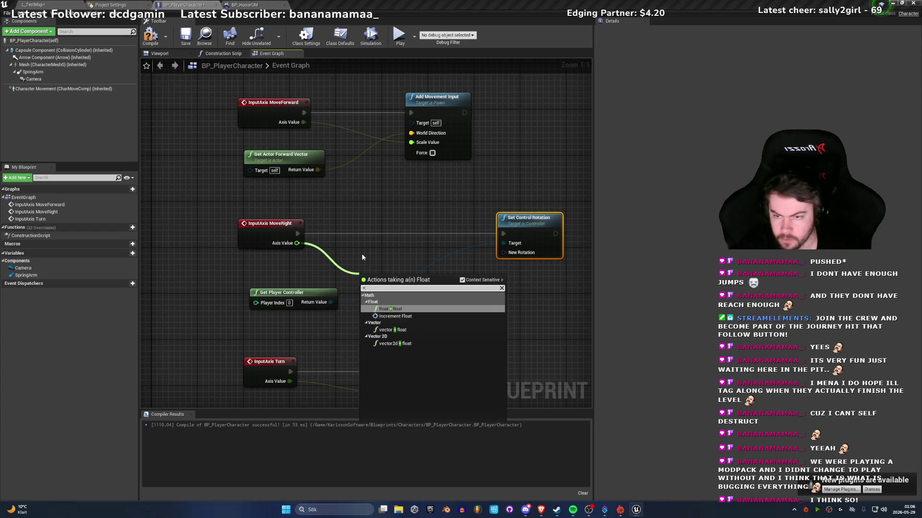
{"action": "key", "text": "Return"}
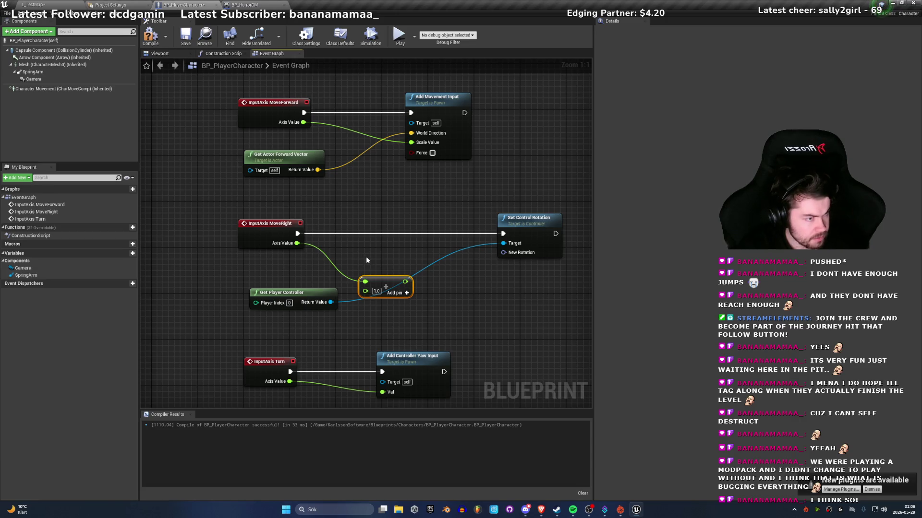
{"action": "left_click", "coordinate": [365, 282], "text": "alt"}
{"action": "left_click", "coordinate": [377, 283]}
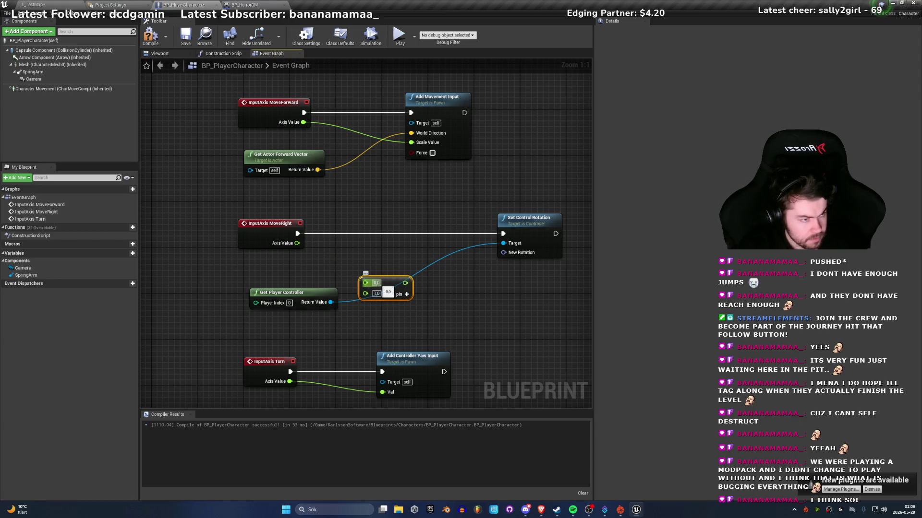
{"action": "left_click_drag", "start_coordinate": [384, 288], "coordinate": [401, 272]}
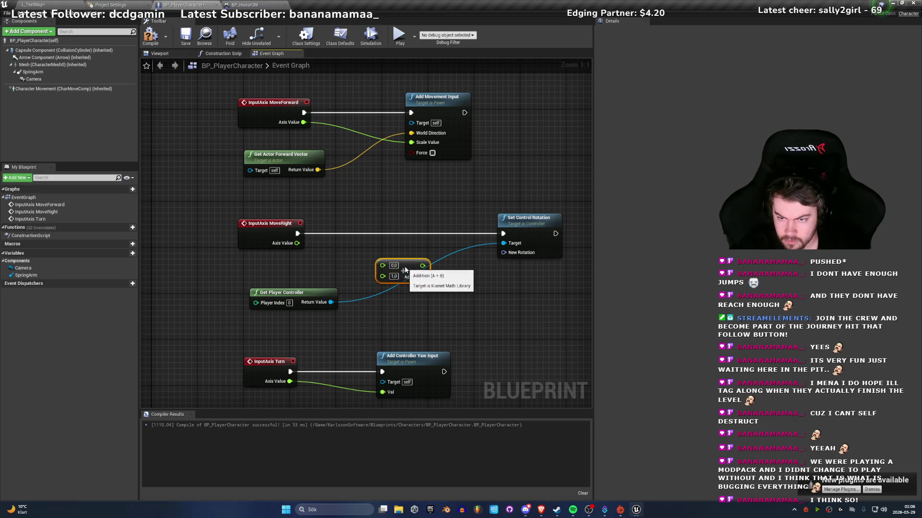
{"action": "mouse_move", "coordinate": [297, 243]}
{"action": "left_mouse_down"}
{"action": "mouse_move", "coordinate": [382, 275]}
{"action": "mouse_move", "coordinate": [348, 267]}
{"action": "left_mouse_up"}
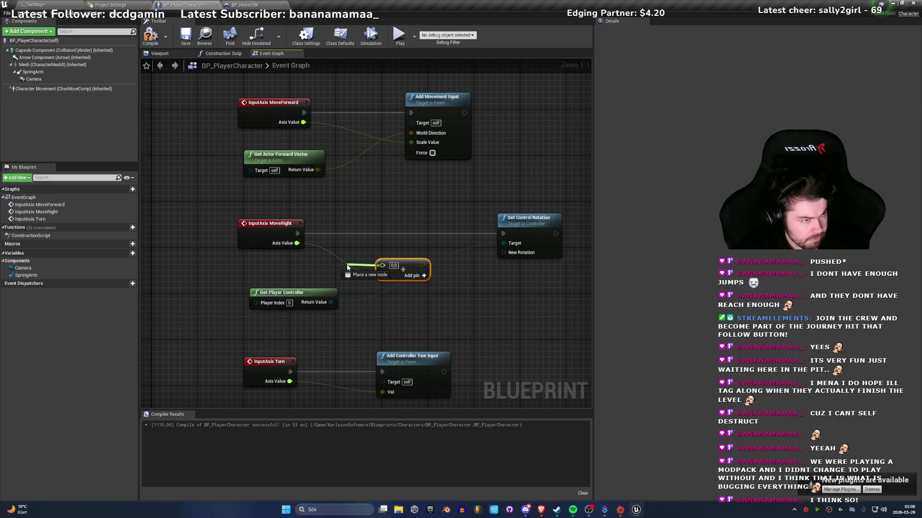
{"action": "left_click_drag", "start_coordinate": [348, 267], "coordinate": [349, 267]}
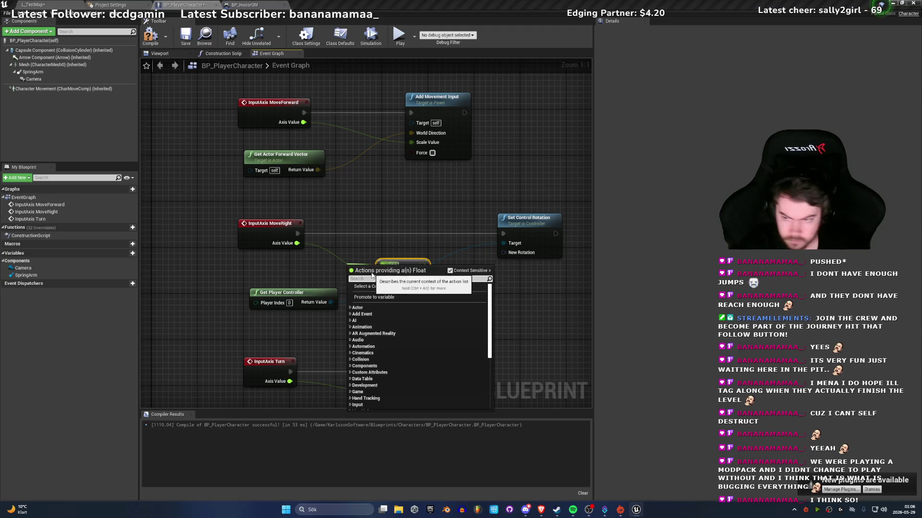
{"action": "key", "text": "Escape"}
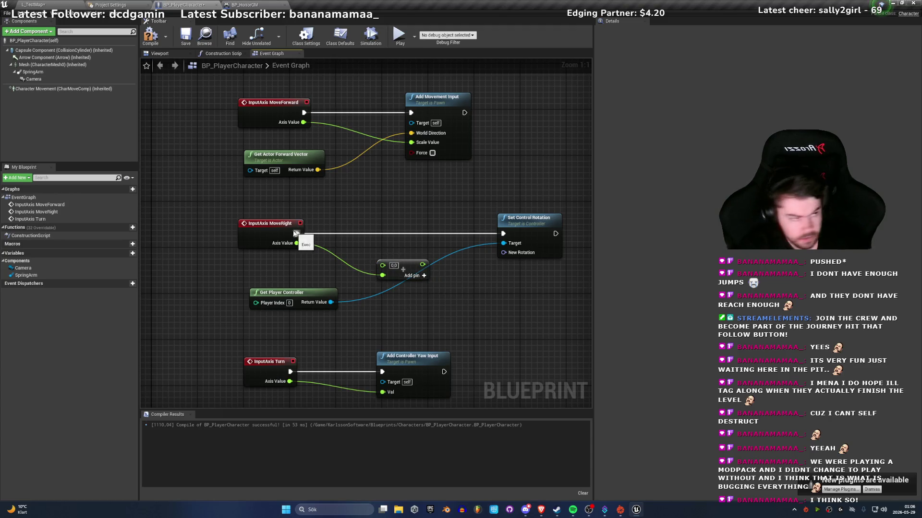
Step: Add a Get Control Rotation node to the graph
{"action": "right_click", "coordinate": [374, 230]}
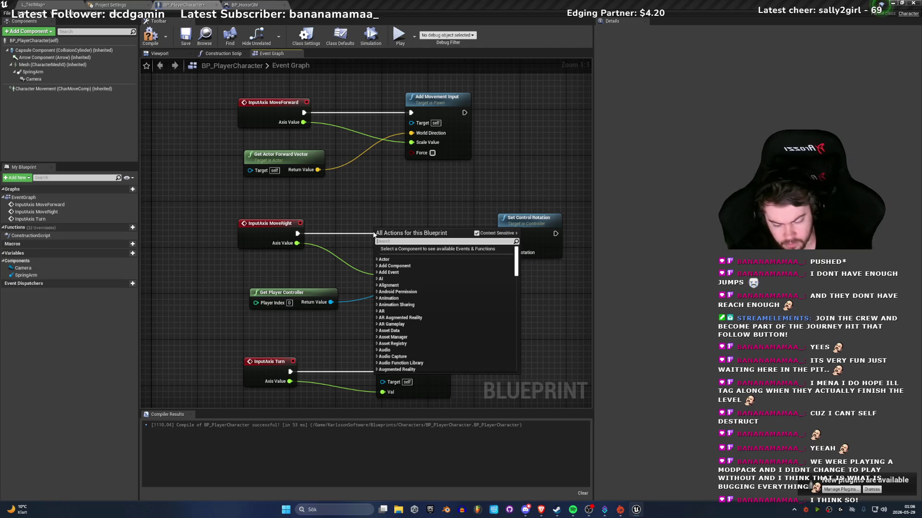
{"action": "type", "text": "Get contr"}
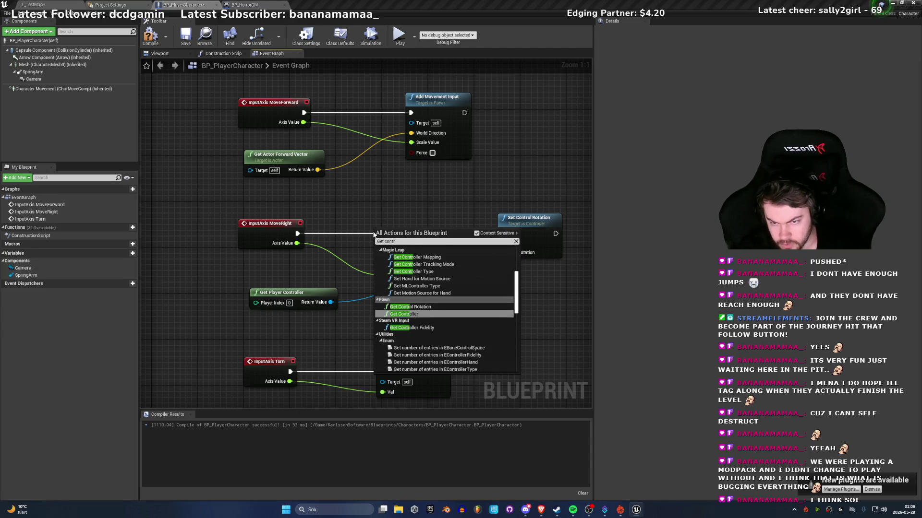
{"action": "key", "text": "Up"}
{"action": "key", "text": "Return"}
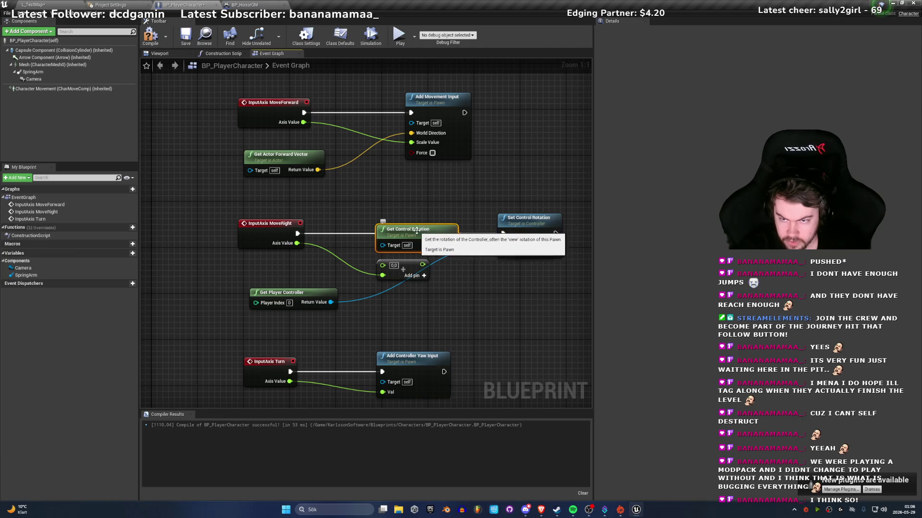
Step: Arrange the Get Control Rotation and Get Player Controller nodes and split the rotation into X, Y, Z
{"action": "left_click_drag", "start_coordinate": [417, 231], "coordinate": [359, 248]}
{"action": "left_click_drag", "start_coordinate": [292, 292], "coordinate": [414, 302]}
{"action": "mouse_move", "coordinate": [348, 248]}
{"action": "left_mouse_down"}
{"action": "mouse_move", "coordinate": [401, 237]}
{"action": "mouse_move", "coordinate": [409, 271]}
{"action": "mouse_move", "coordinate": [271, 275]}
{"action": "mouse_move", "coordinate": [276, 269]}
{"action": "left_mouse_up"}
{"action": "right_click", "coordinate": [316, 280]}
{"action": "left_click", "coordinate": [336, 296]}
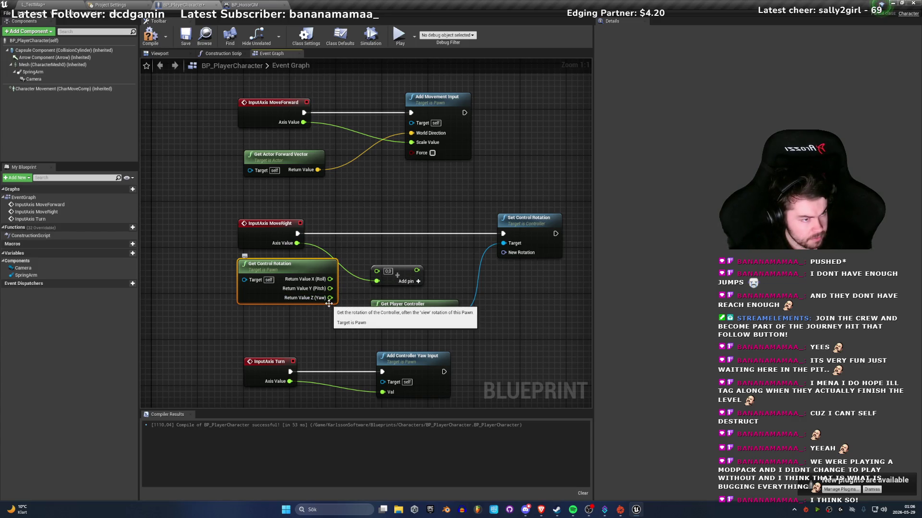
Step: Connect the control rotation's Z (Yaw) output to the Add node's free input
{"action": "mouse_move", "coordinate": [330, 298]}
{"action": "left_mouse_down"}
{"action": "mouse_move", "coordinate": [384, 273]}
{"action": "mouse_move", "coordinate": [335, 302]}
{"action": "left_mouse_up"}
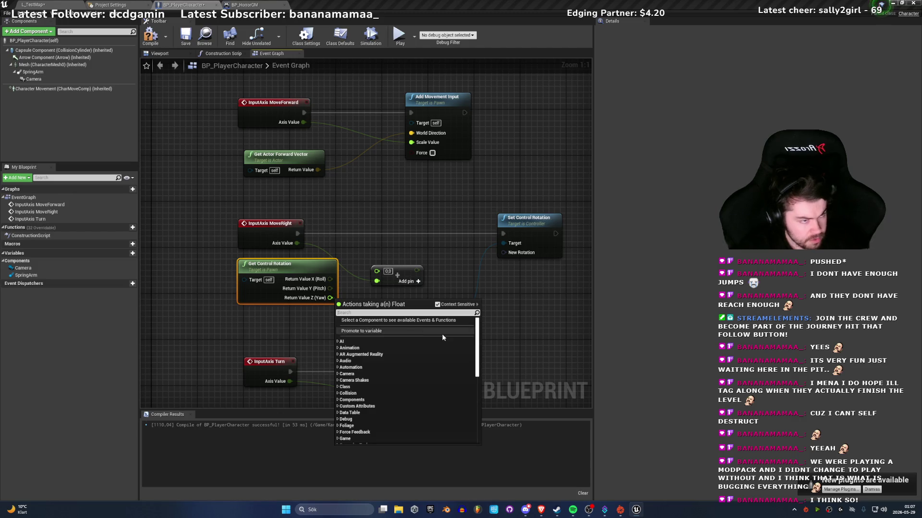
{"action": "mouse_move", "coordinate": [326, 302]}
{"action": "left_mouse_down"}
{"action": "mouse_move", "coordinate": [343, 302]}
{"action": "mouse_move", "coordinate": [310, 302]}
{"action": "mouse_move", "coordinate": [322, 302]}
{"action": "mouse_move", "coordinate": [316, 307]}
{"action": "left_mouse_up"}
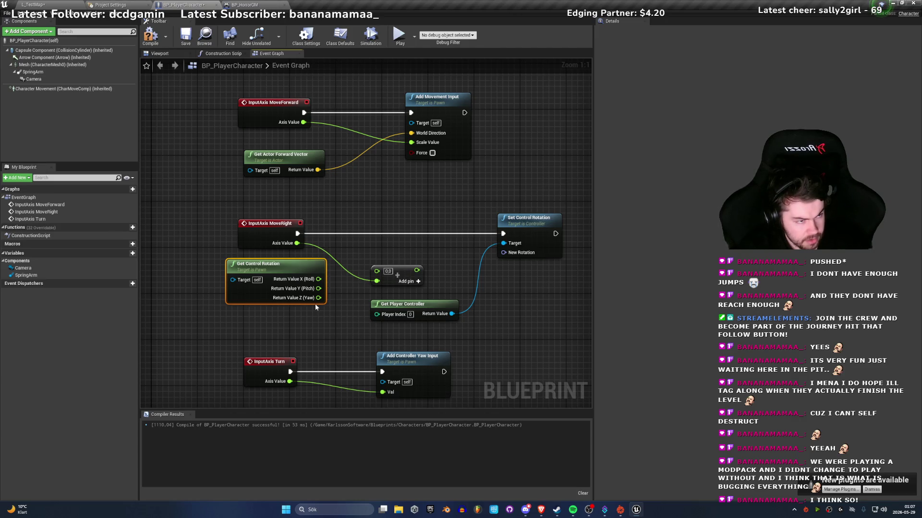
{"action": "mouse_move", "coordinate": [318, 298]}
{"action": "left_mouse_down"}
{"action": "mouse_move", "coordinate": [350, 295]}
{"action": "mouse_move", "coordinate": [377, 272]}
{"action": "left_mouse_up"}
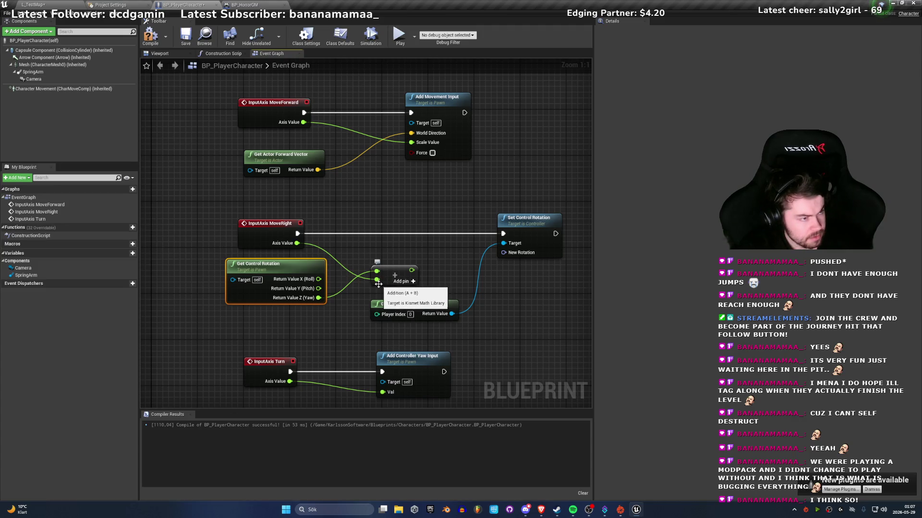
{"action": "left_click_drag", "start_coordinate": [411, 271], "coordinate": [468, 267]}
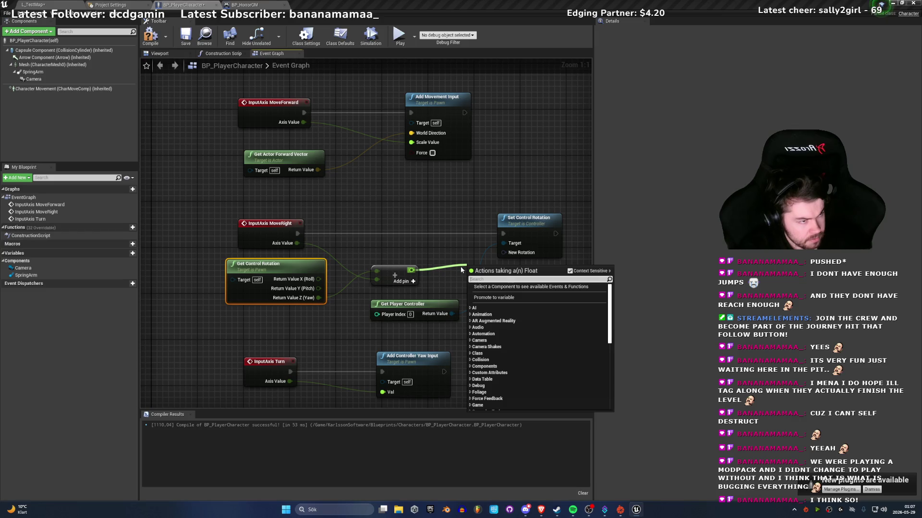
Step: Add a Make Rotator taking the sum as Z (Yaw) plus the control rotation's Roll and Pitch
{"action": "type", "text": "make rota"}
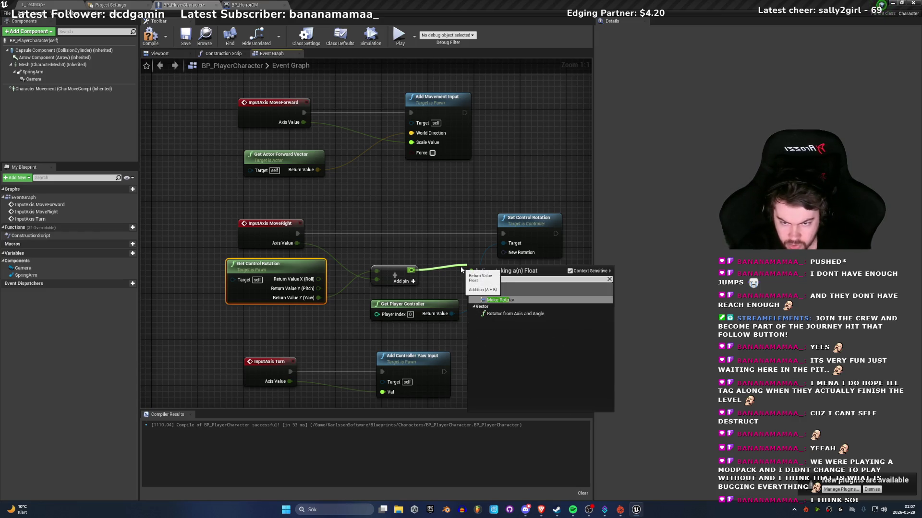
{"action": "key", "text": "Return"}
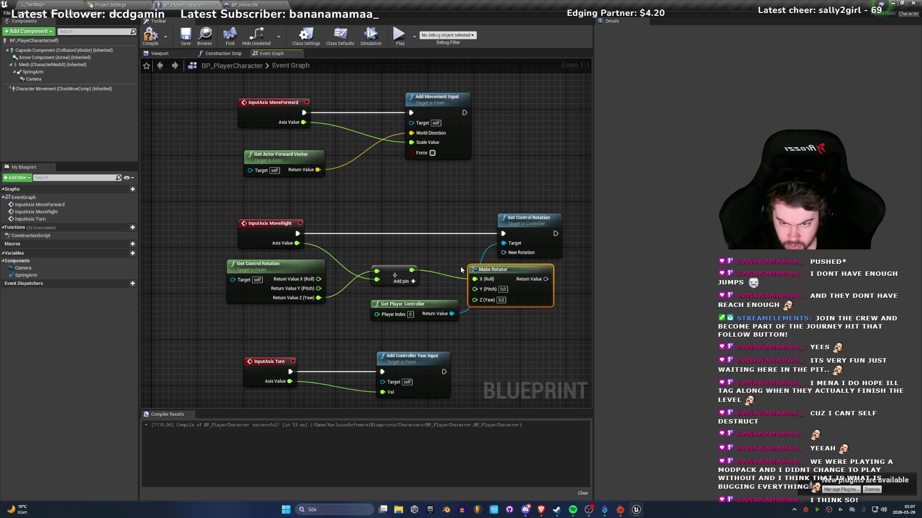
{"action": "left_click_drag", "start_coordinate": [486, 273], "coordinate": [450, 262]}
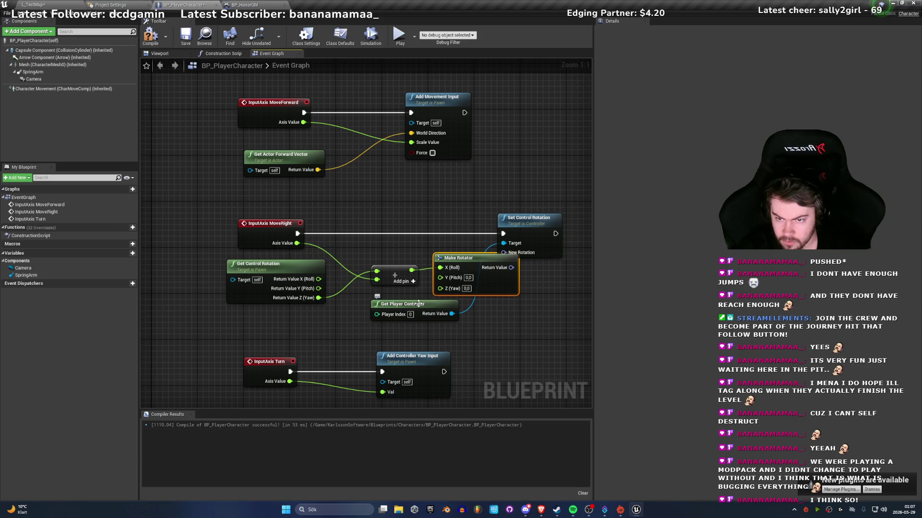
{"action": "left_click_drag", "start_coordinate": [440, 268], "coordinate": [439, 289]}
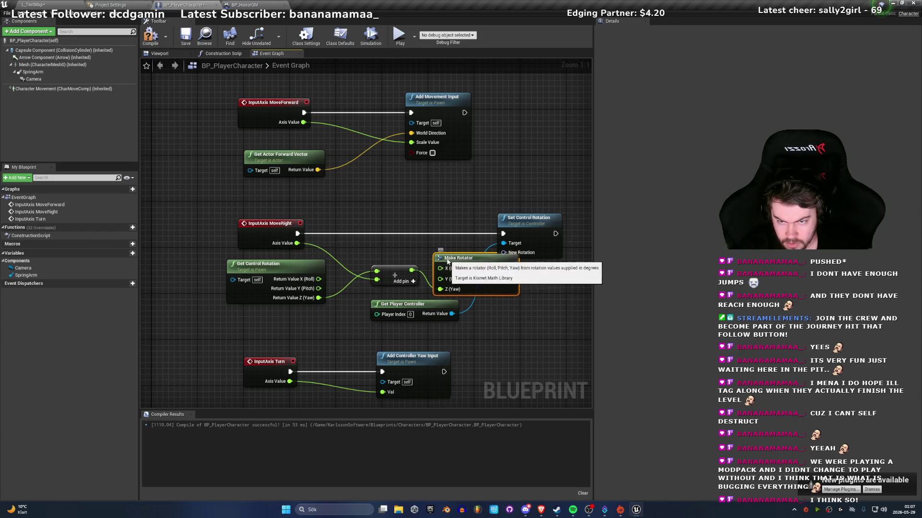
{"action": "left_click_drag", "start_coordinate": [446, 258], "coordinate": [447, 247]}
{"action": "left_click_drag", "start_coordinate": [318, 279], "coordinate": [440, 257]}
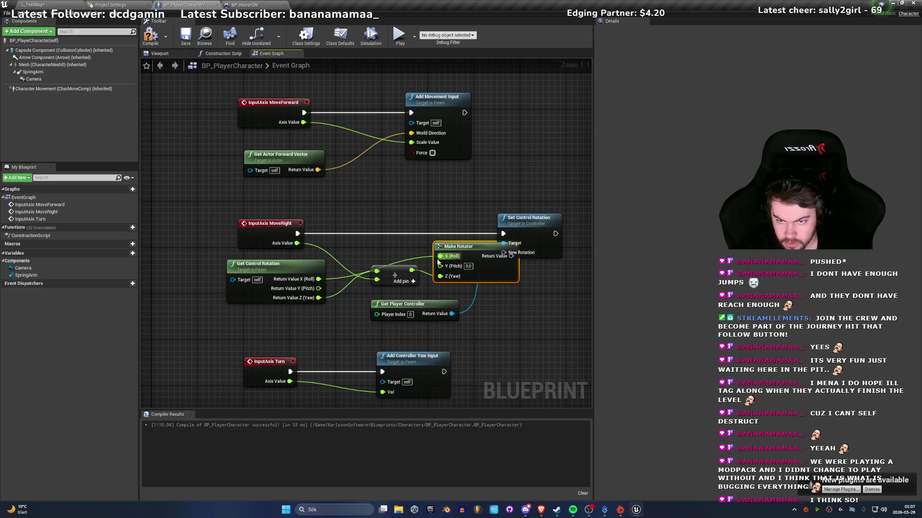
{"action": "mouse_move", "coordinate": [318, 288]}
{"action": "left_mouse_down"}
{"action": "mouse_move", "coordinate": [446, 267]}
{"action": "mouse_move", "coordinate": [427, 257]}
{"action": "mouse_move", "coordinate": [378, 288]}
{"action": "left_mouse_up"}
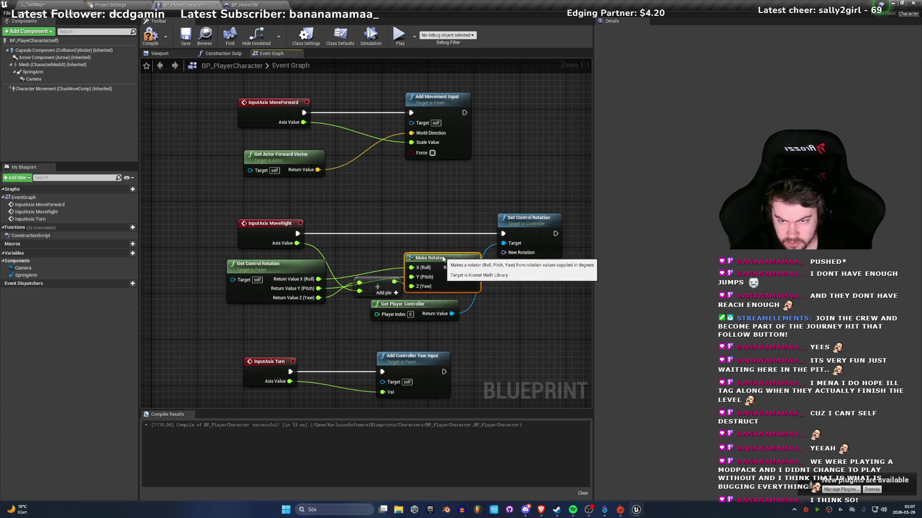
Step: Feed the rotator into Set Control Rotation's New Rotation and play-test L_TestMap
{"action": "left_click_drag", "start_coordinate": [469, 272], "coordinate": [499, 262]}
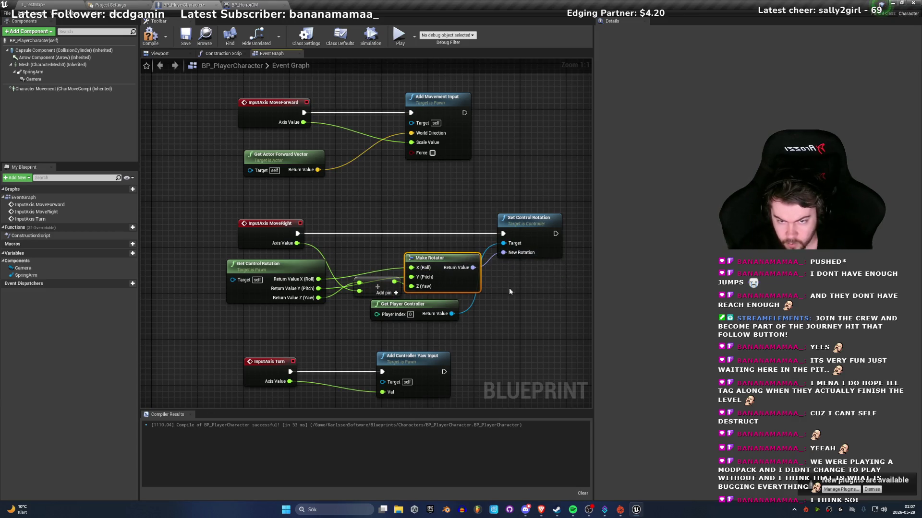
{"action": "left_click", "coordinate": [48, 6]}
{"action": "left_click", "coordinate": [452, 26]}
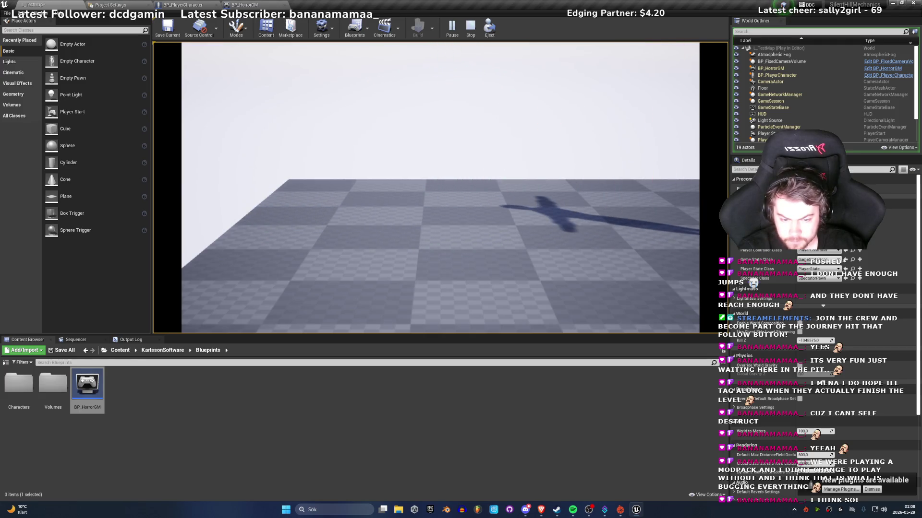
Step: Stop the play-test and show BP_PlayerCharacter's Class Defaults
{"action": "key", "text": "Escape"}
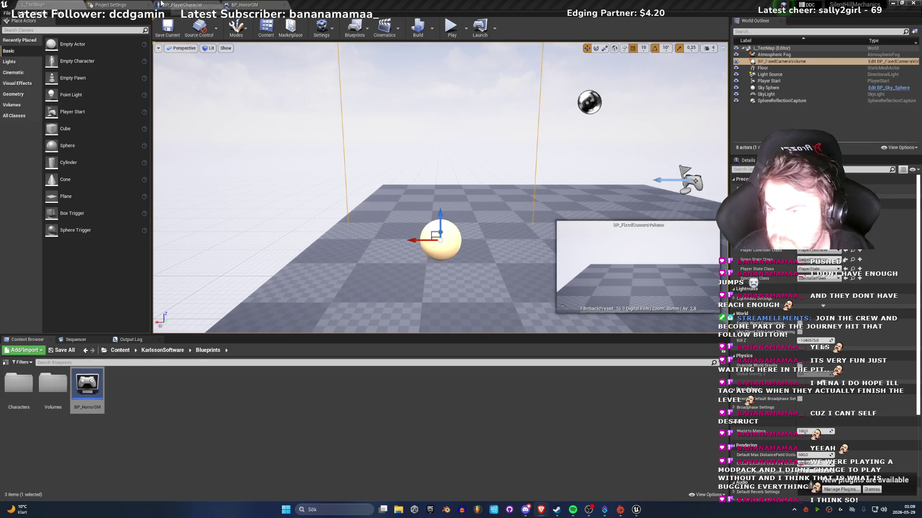
{"action": "left_click", "coordinate": [182, 5]}
{"action": "left_click", "coordinate": [340, 36]}
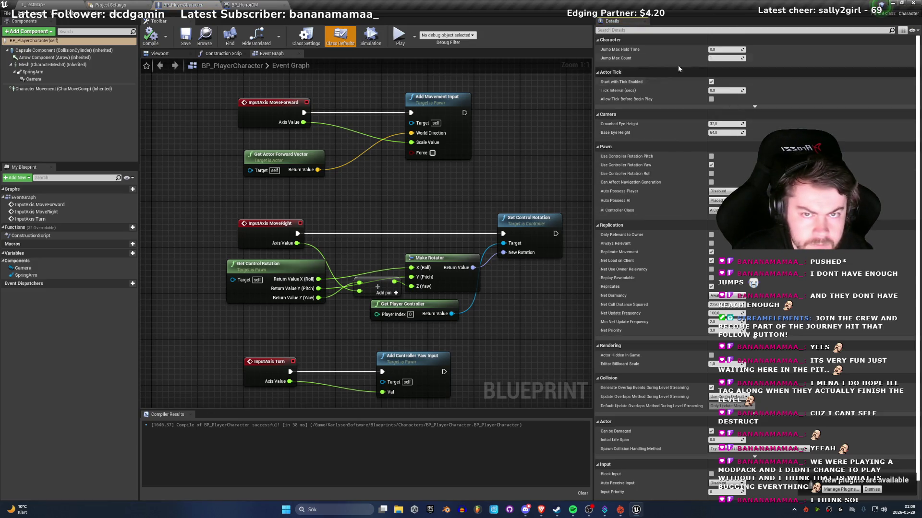
Step: Enable Use Controller Desired Rotation on the Character Movement component, found by searching 'rot'
{"action": "left_click", "coordinate": [627, 31]}
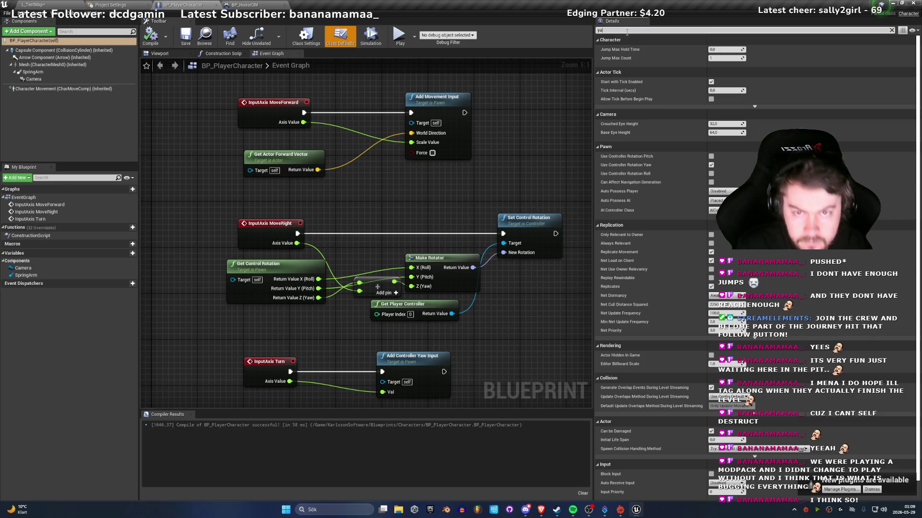
{"action": "type", "text": "yaw"}
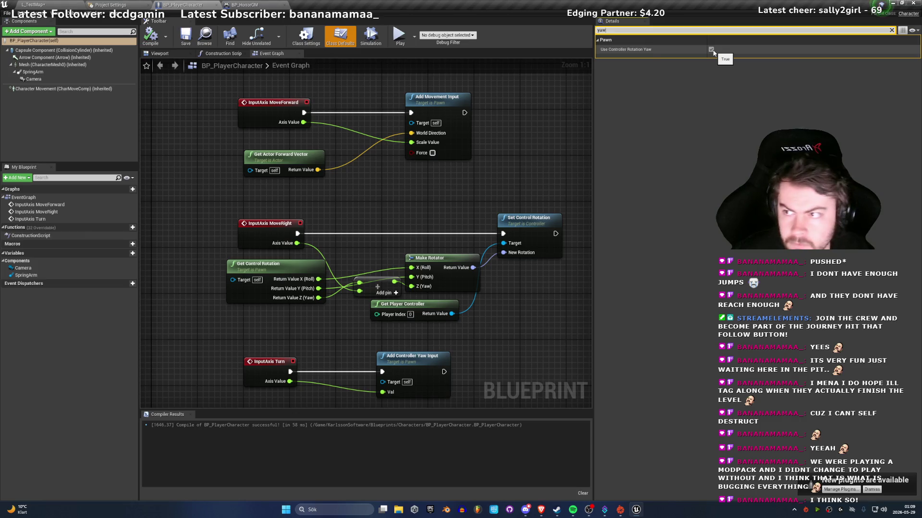
{"action": "mouse_move", "coordinate": [634, 52]}
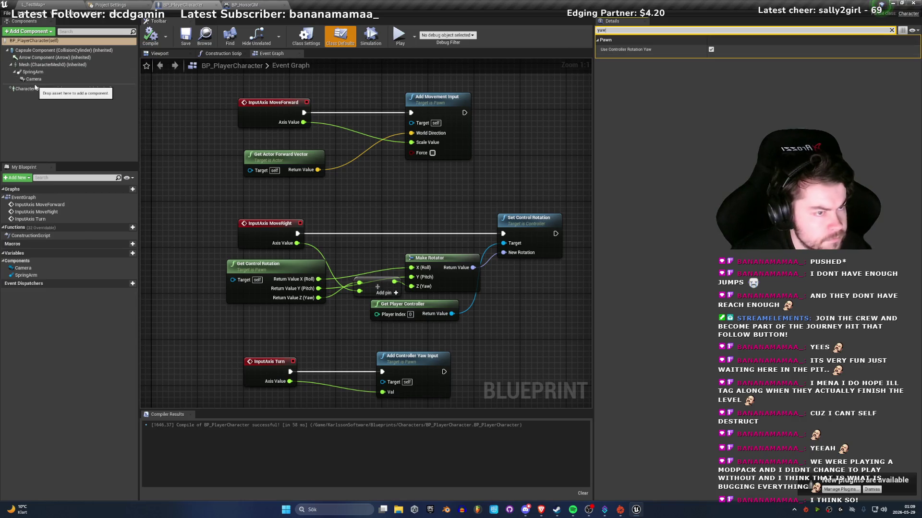
{"action": "left_click", "coordinate": [35, 89]}
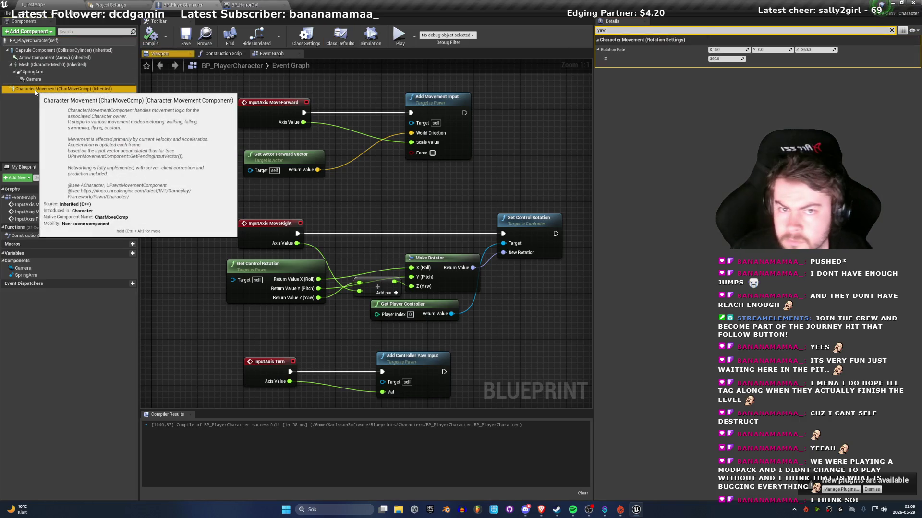
{"action": "left_click", "coordinate": [634, 36]}
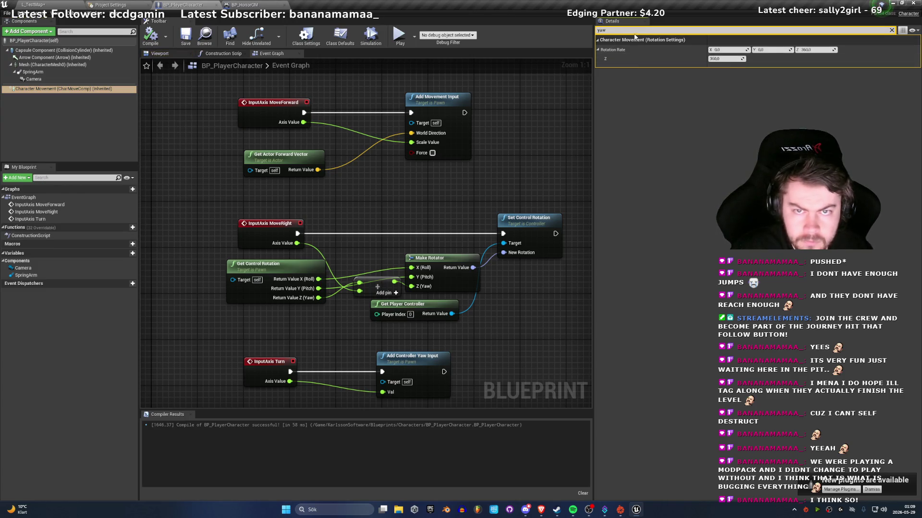
{"action": "key", "text": "BackSpace"}
{"action": "key", "text": "BackSpace"}
{"action": "key", "text": "BackSpace"}
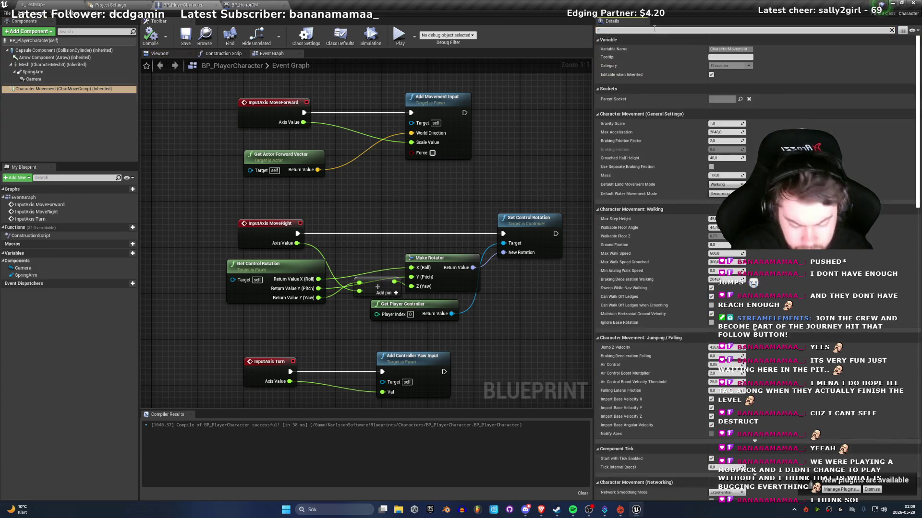
{"action": "type", "text": "rot"}
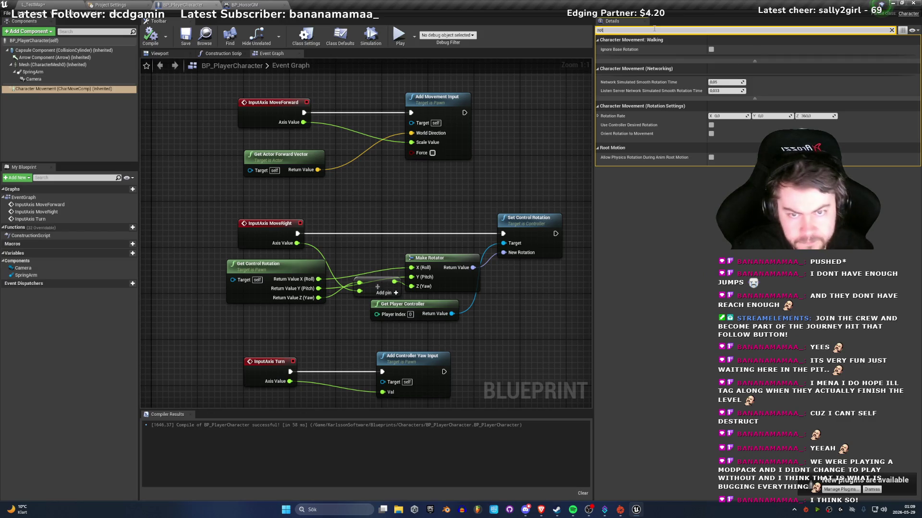
{"action": "left_click", "coordinate": [711, 125]}
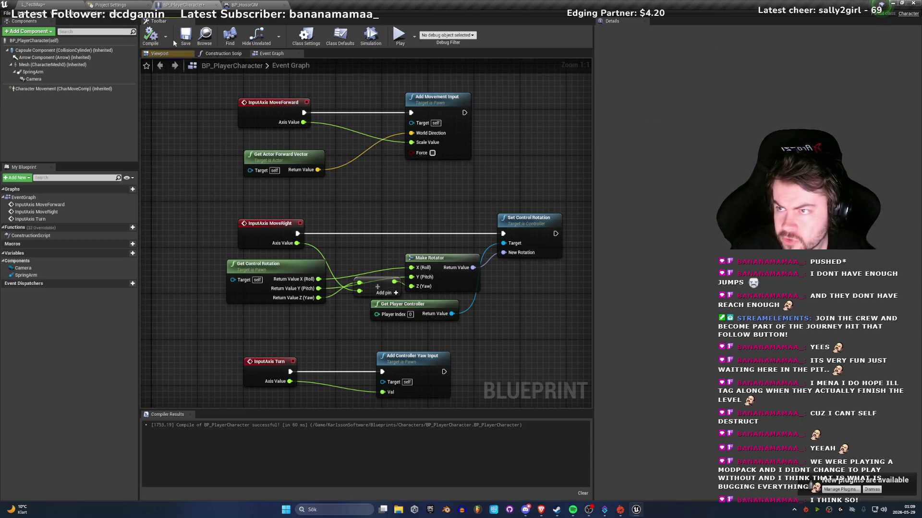
{"action": "key", "text": "ctrl+Tab"}
Step: Play L_TestMap, walk the mannequin around with W, S and A, then stop with Esc
{"action": "left_click", "coordinate": [451, 26]}
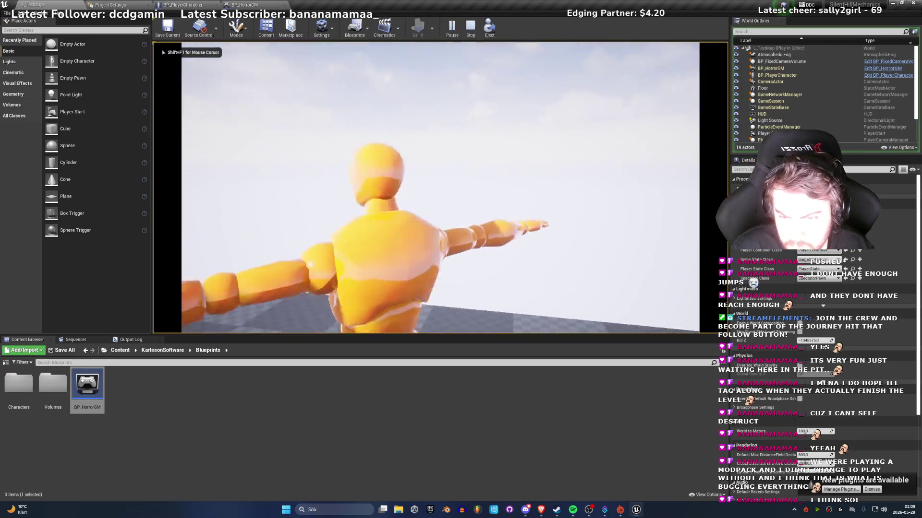
{"action": "key", "text": "w"}
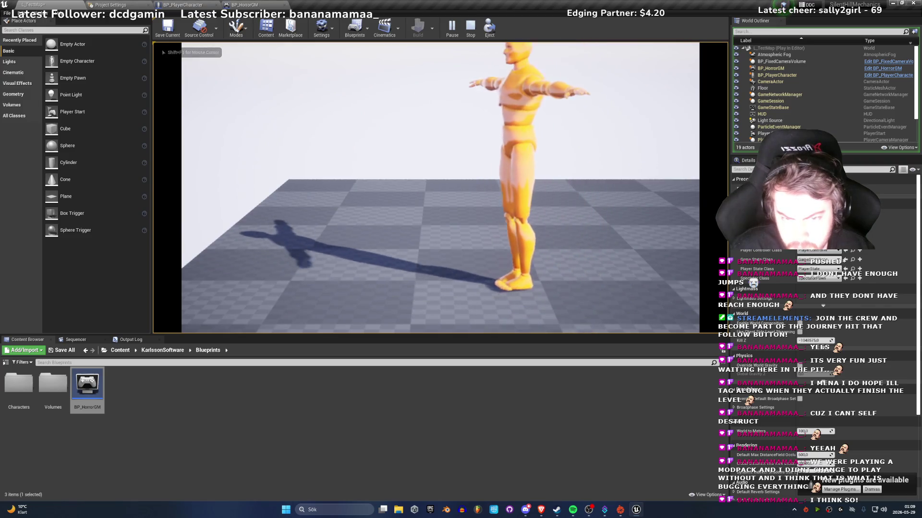
{"action": "key", "text": "s"}
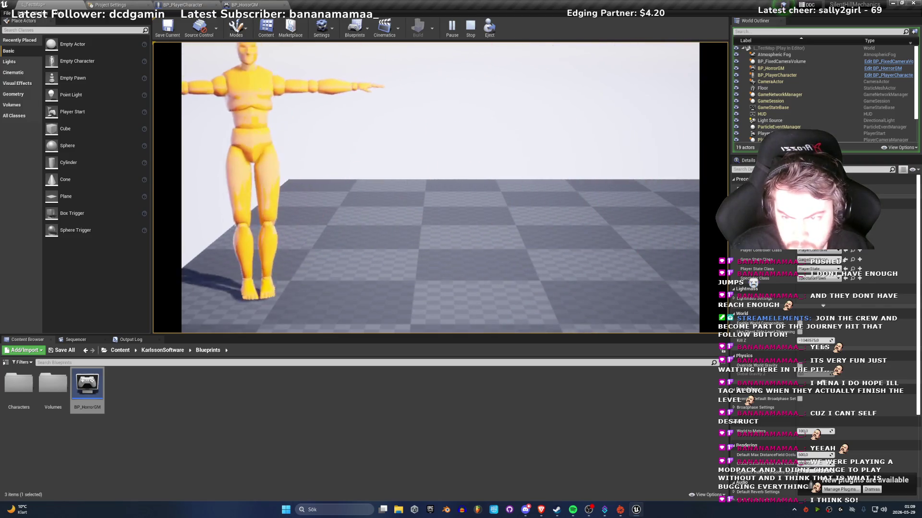
{"action": "key", "text": "w"}
{"action": "key", "text": "a"}
{"action": "key", "text": "Escape"}
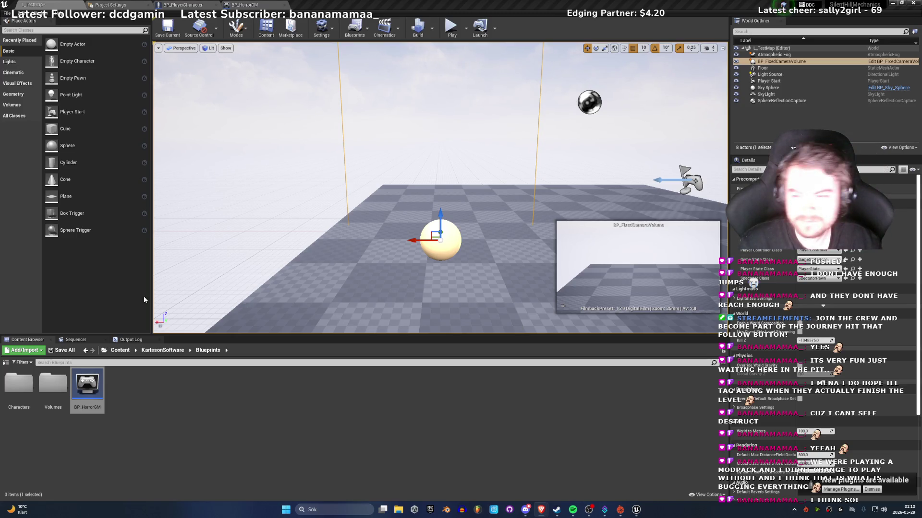
Step: Fly around the camera volume, run a short play-test, and go back to BP_PlayerCharacter's Event Graph
{"action": "mouse_move", "coordinate": [336, 216]}
{"action": "left_mouse_down"}
{"action": "mouse_move", "coordinate": [364, 202]}
{"action": "mouse_move", "coordinate": [384, 207]}
{"action": "left_mouse_up"}
{"action": "mouse_move", "coordinate": [307, 223]}
{"action": "left_mouse_down"}
{"action": "mouse_move", "coordinate": [312, 211]}
{"action": "mouse_move", "coordinate": [303, 206]}
{"action": "mouse_move", "coordinate": [307, 224]}
{"action": "left_mouse_up"}
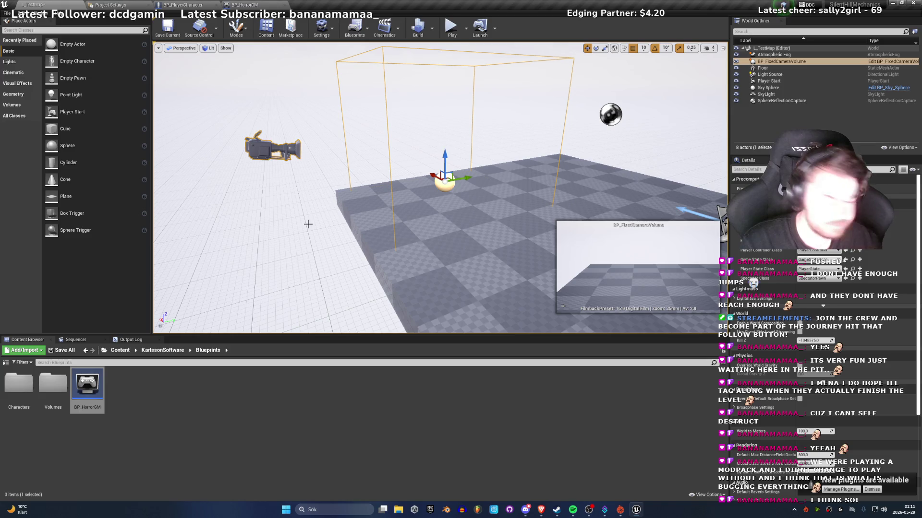
{"action": "left_click", "coordinate": [451, 27]}
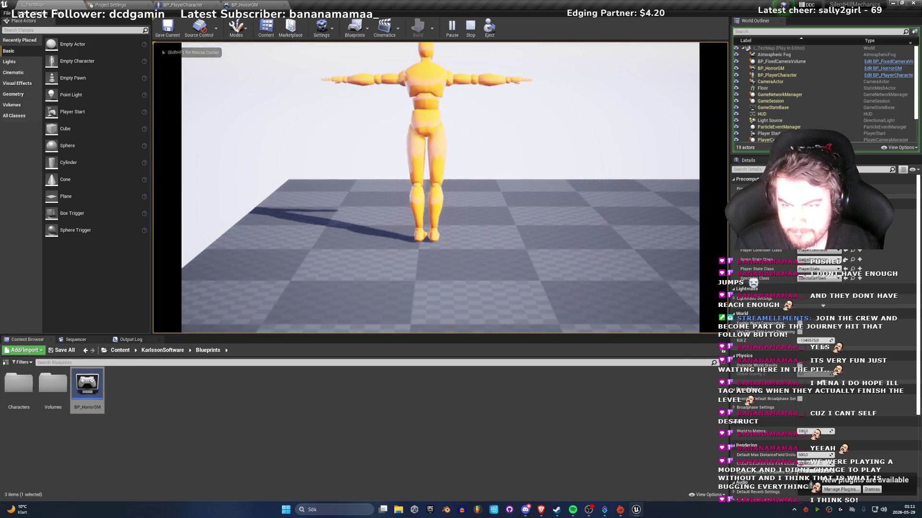
{"action": "key", "text": "Escape"}
{"action": "left_click", "coordinate": [183, 5]}
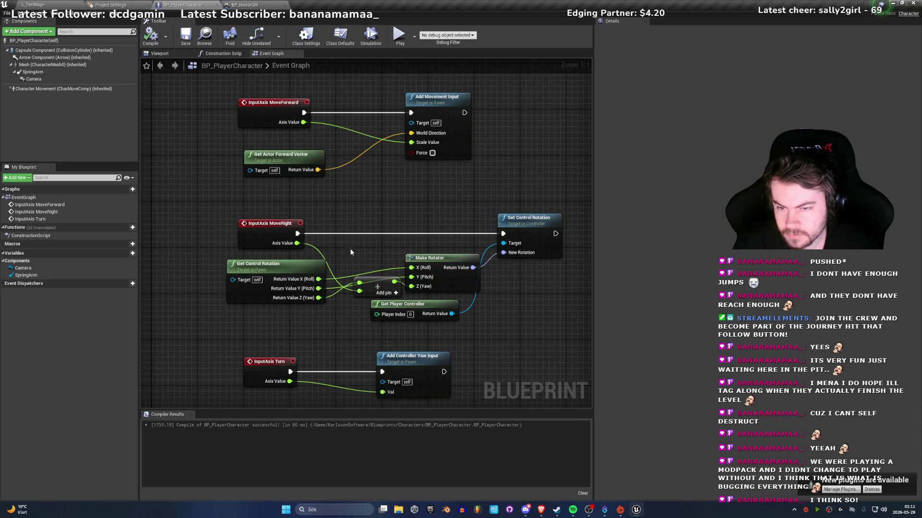
Step: Group Make Rotator and Get Player Controller beside Set Control Rotation, wiring the controller into Target
{"action": "mouse_move", "coordinate": [508, 238]}
{"action": "left_mouse_down"}
{"action": "mouse_move", "coordinate": [562, 230]}
{"action": "mouse_move", "coordinate": [504, 245]}
{"action": "mouse_move", "coordinate": [524, 234]}
{"action": "mouse_move", "coordinate": [534, 240]}
{"action": "left_mouse_up"}
{"action": "mouse_move", "coordinate": [309, 267]}
{"action": "left_mouse_down"}
{"action": "mouse_move", "coordinate": [367, 268]}
{"action": "mouse_move", "coordinate": [379, 256]}
{"action": "left_mouse_up"}
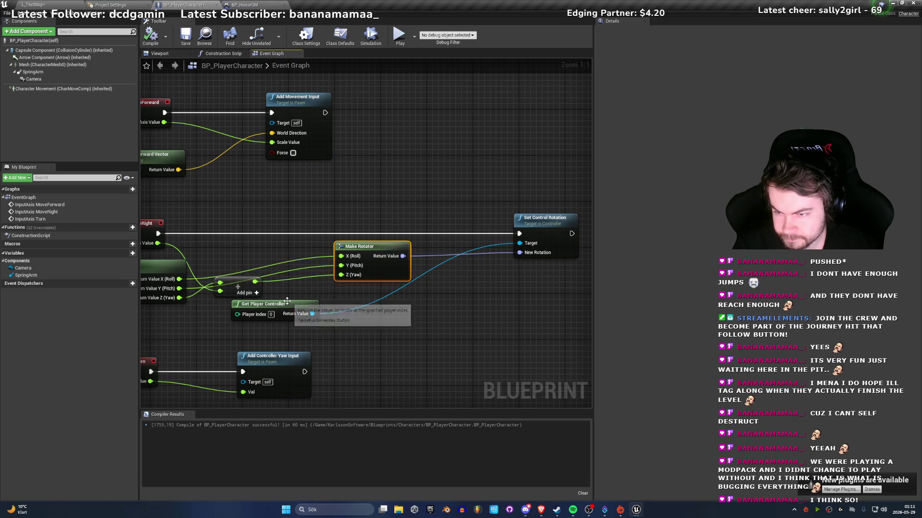
{"action": "left_click_drag", "start_coordinate": [287, 301], "coordinate": [450, 242]}
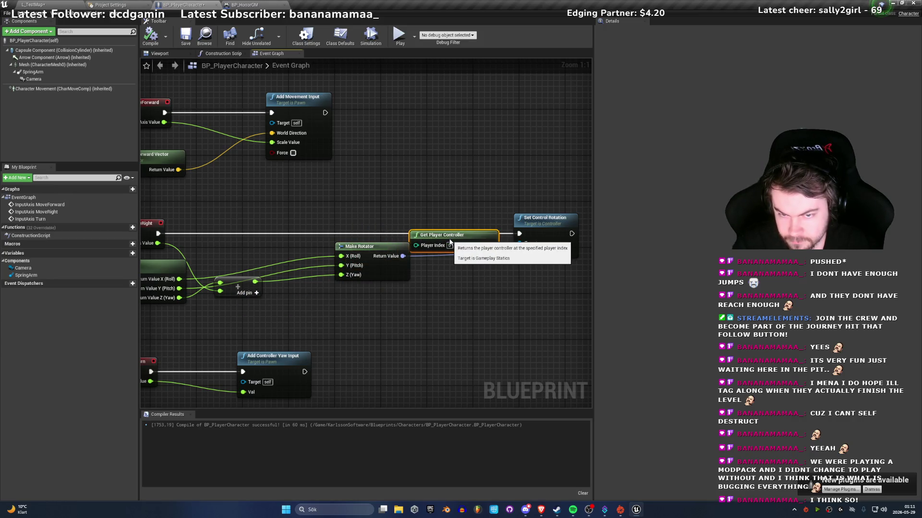
{"action": "left_click_drag", "start_coordinate": [512, 244], "coordinate": [520, 243]}
{"action": "left_click", "coordinate": [507, 308]}
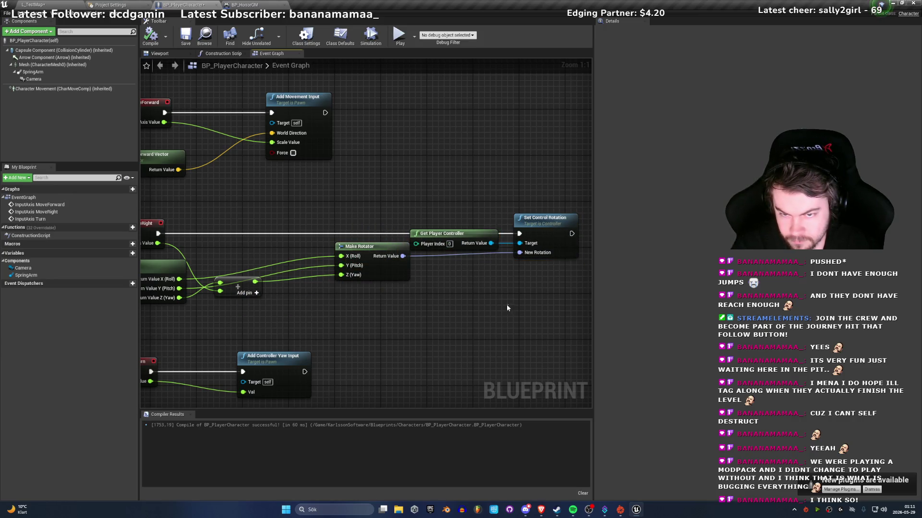
{"action": "left_click_drag", "start_coordinate": [298, 247], "coordinate": [504, 233]}
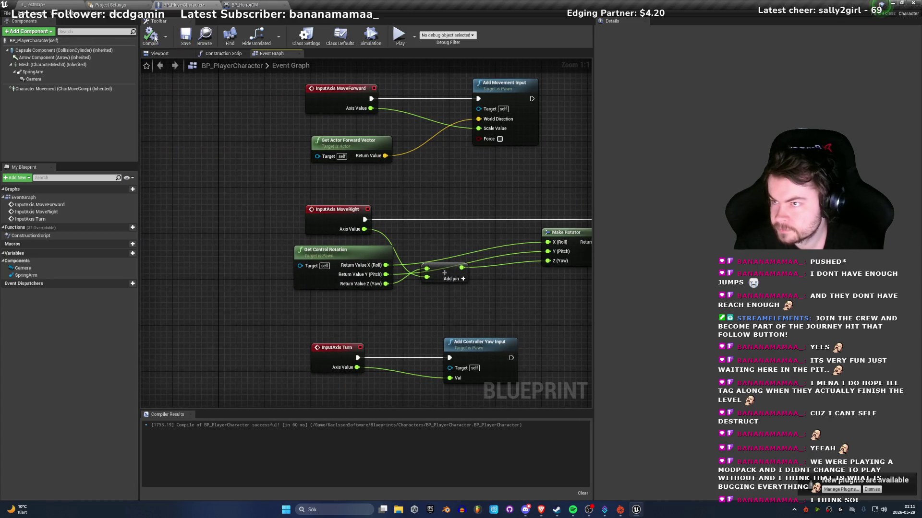
{"action": "left_click", "coordinate": [33, 5]}
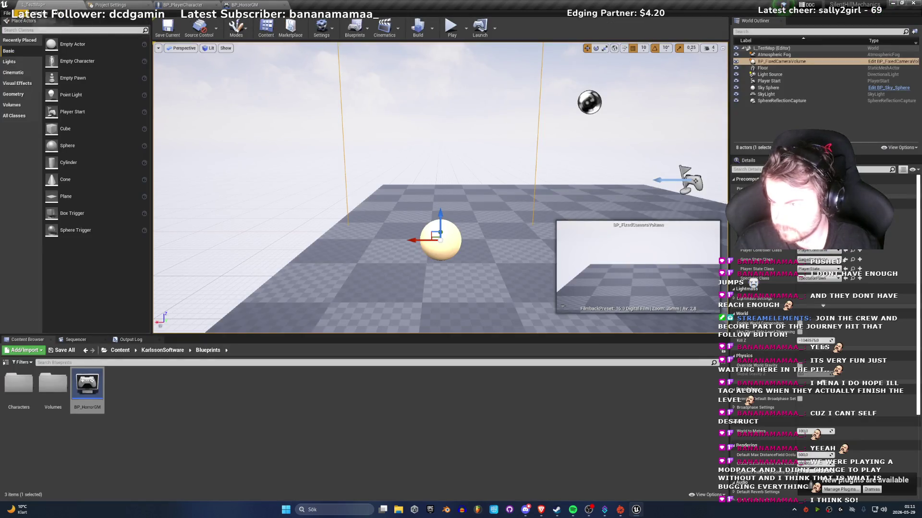
Step: In the Plugins manager, enable AAA_HealthSystem, Flat Nodes and Electronic Nodes
{"action": "left_click", "coordinate": [17, 13]}
{"action": "left_click", "coordinate": [29, 126]}
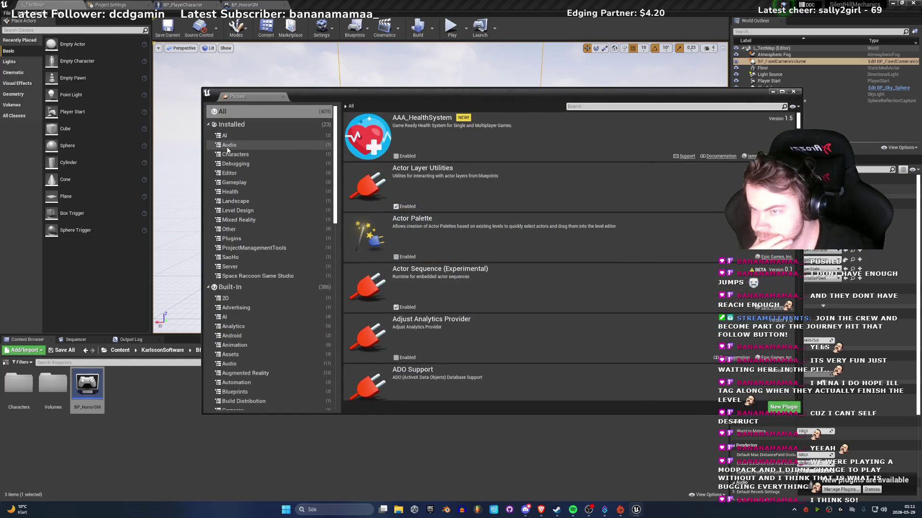
{"action": "left_click", "coordinate": [397, 156]}
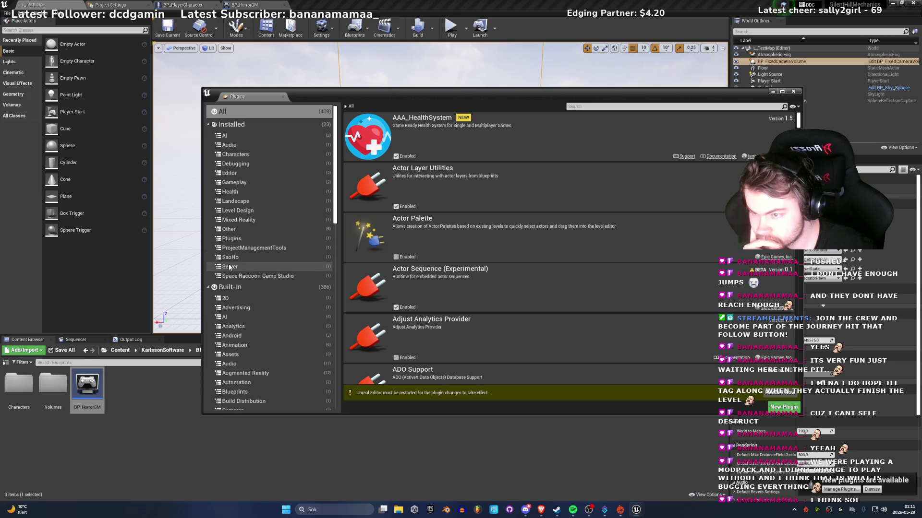
{"action": "left_click", "coordinate": [230, 191]}
{"action": "left_click", "coordinate": [233, 184]}
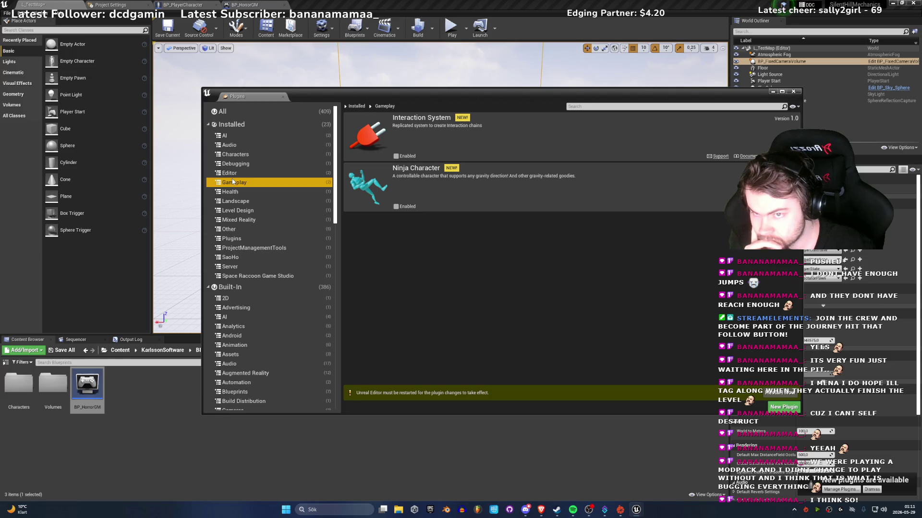
{"action": "left_click", "coordinate": [230, 174]}
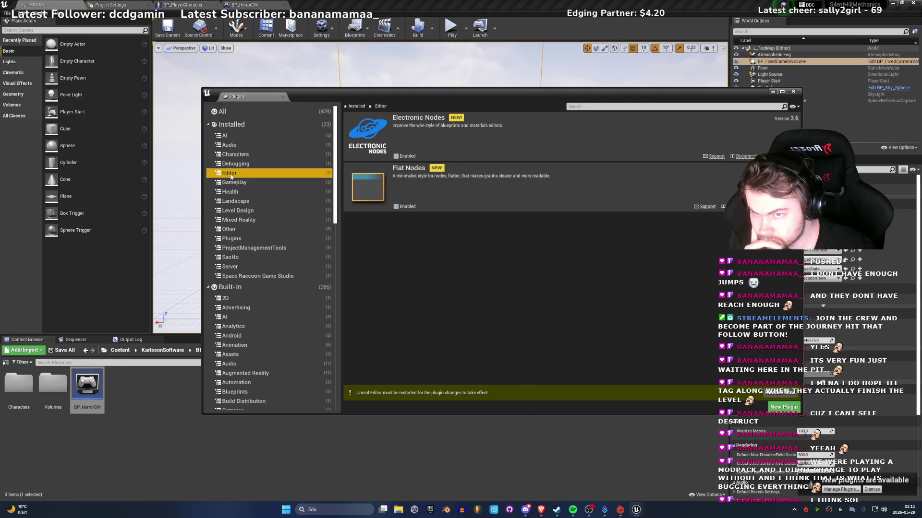
{"action": "left_click", "coordinate": [397, 207]}
{"action": "left_click", "coordinate": [396, 156]}
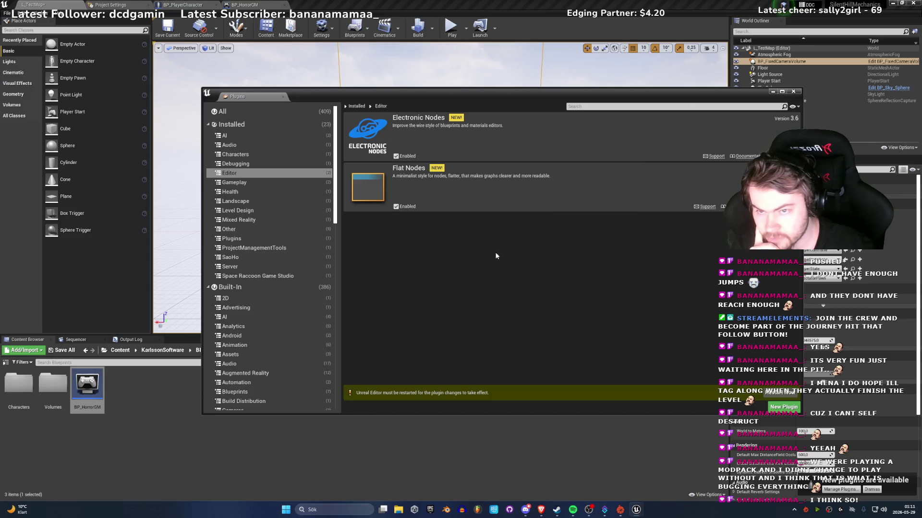
Step: Enable CPathfinding and NavReloader, then restart the editor, saving L_TestMap first
{"action": "left_click", "coordinate": [238, 163]}
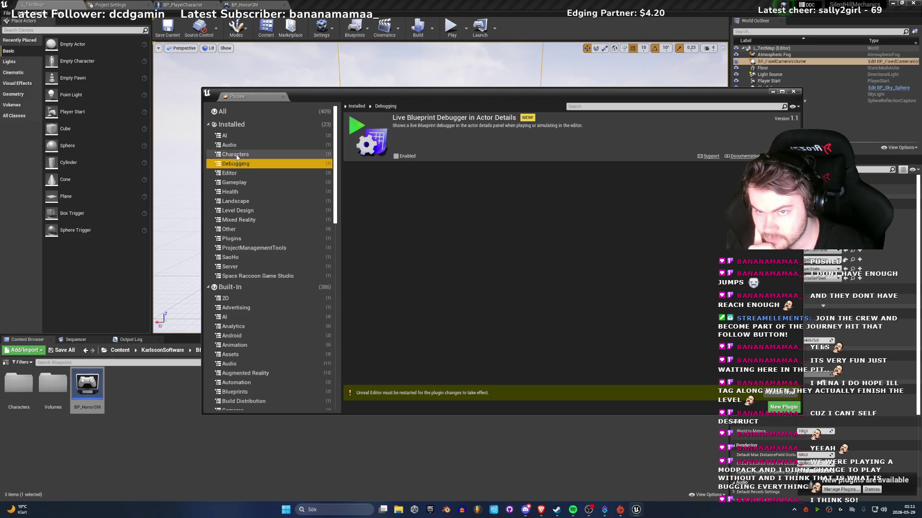
{"action": "left_click", "coordinate": [237, 155]}
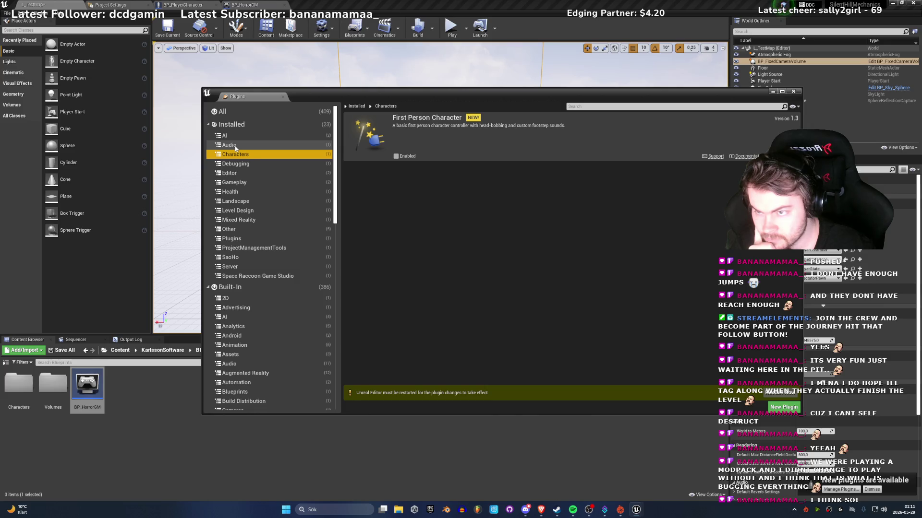
{"action": "left_click", "coordinate": [236, 147]}
{"action": "key", "text": "Up"}
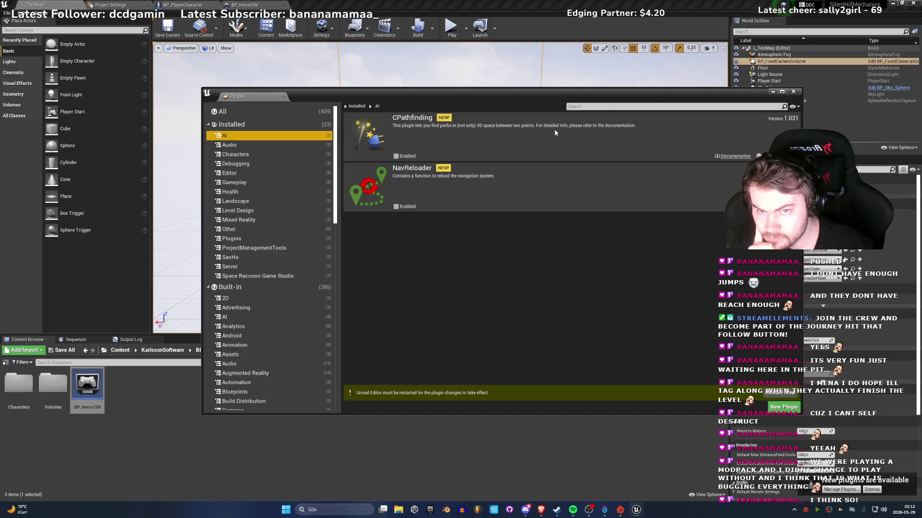
{"action": "left_click", "coordinate": [396, 156]}
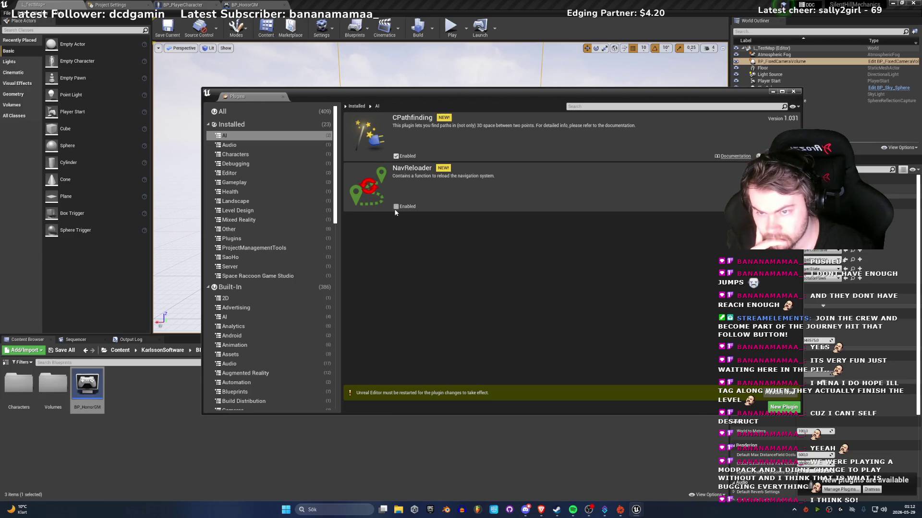
{"action": "left_click", "coordinate": [396, 207]}
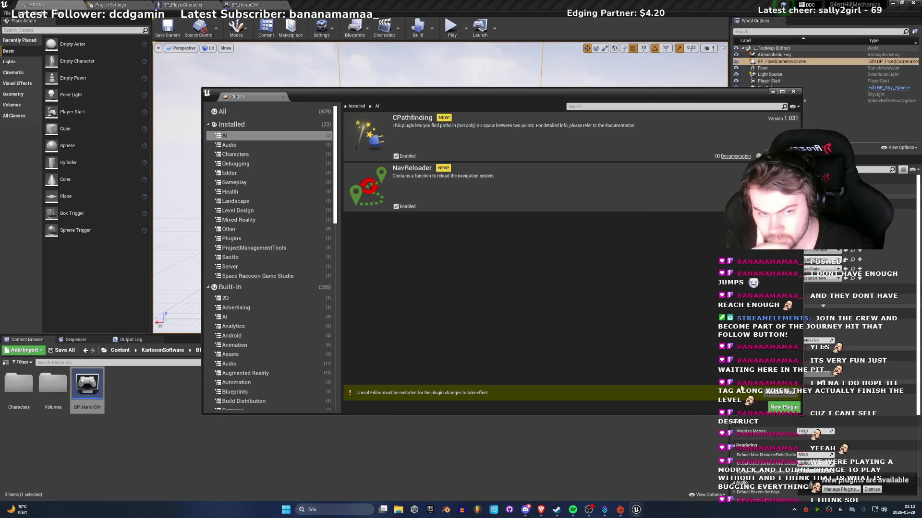
{"action": "left_click", "coordinate": [774, 393]}
{"action": "left_click", "coordinate": [495, 321]}
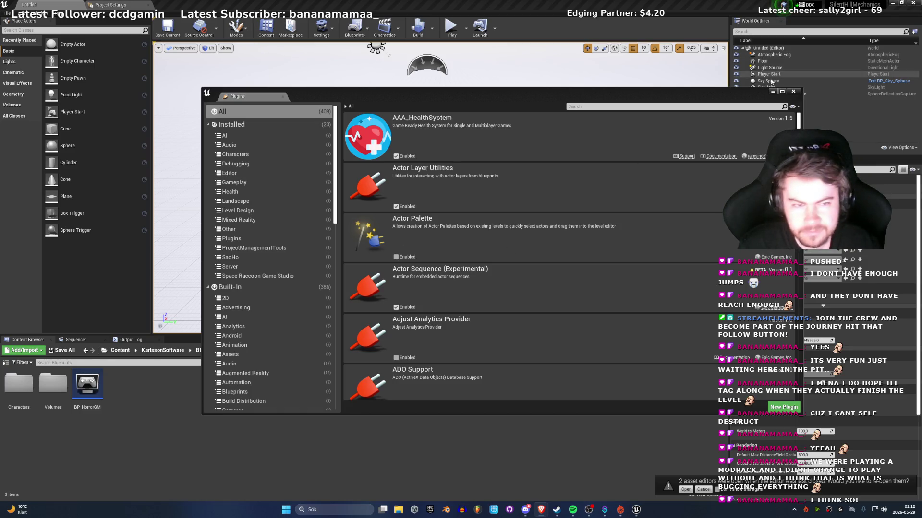
Step: Open the Characters folder in the Content Browser and open BP_PlayerCharacter from it
{"action": "left_click", "coordinate": [182, 326]}
{"action": "double_click", "coordinate": [19, 391]}
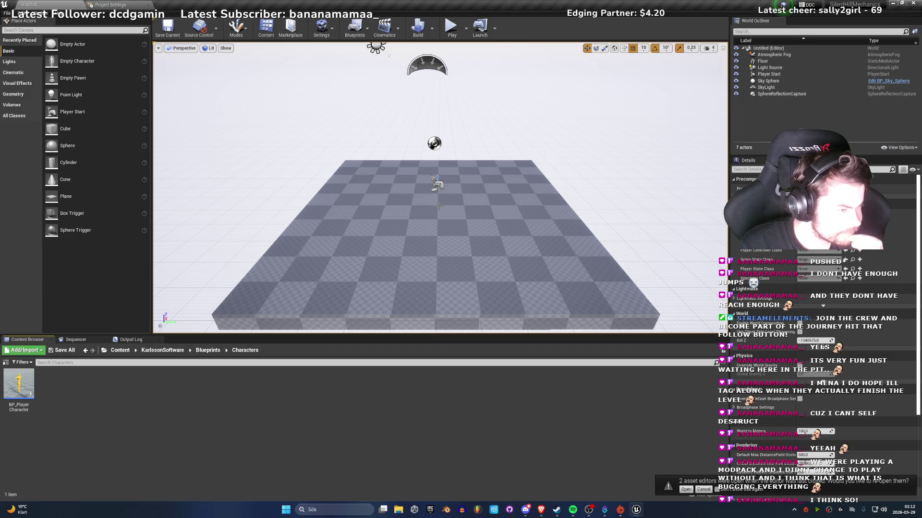
{"action": "left_click_drag", "start_coordinate": [410, 136], "coordinate": [383, 136]}
{"action": "left_click", "coordinate": [267, 26]}
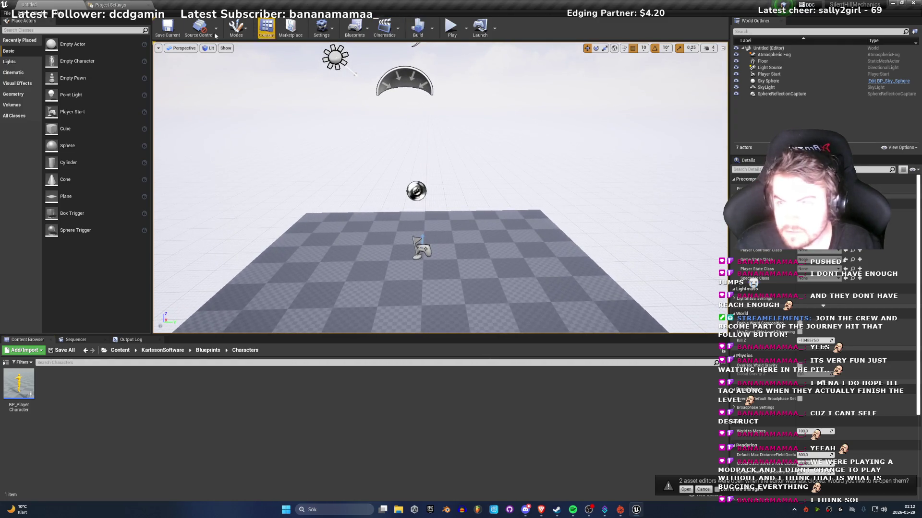
{"action": "double_click", "coordinate": [19, 384]}
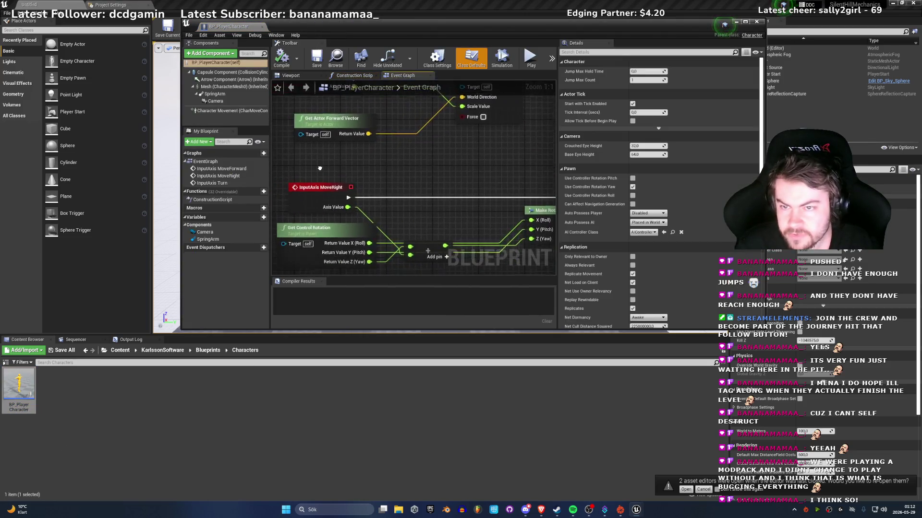
Step: Reposition the Add, Get Control Rotation, InputAxis MoveRight and Set Control Rotation nodes
{"action": "left_click_drag", "start_coordinate": [431, 180], "coordinate": [431, 153]}
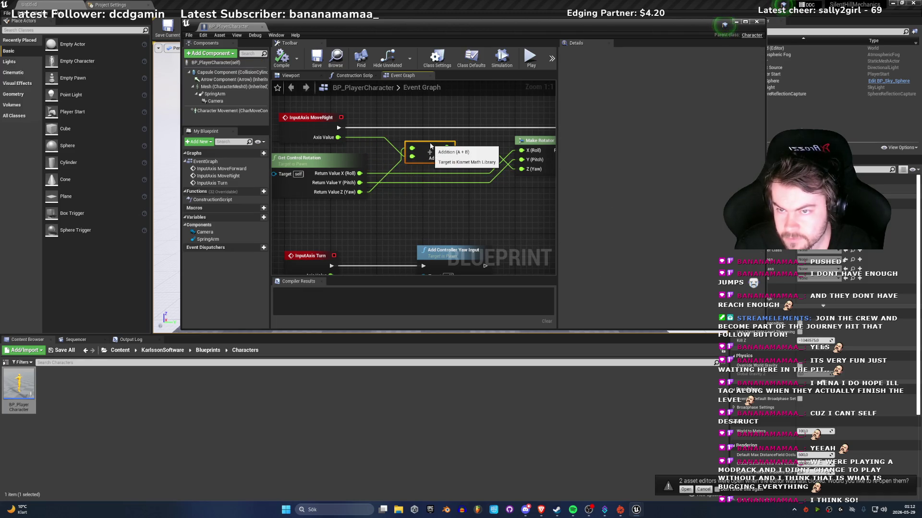
{"action": "mouse_move", "coordinate": [367, 176]}
{"action": "left_mouse_down"}
{"action": "mouse_move", "coordinate": [383, 140]}
{"action": "mouse_move", "coordinate": [364, 118]}
{"action": "mouse_move", "coordinate": [387, 100]}
{"action": "left_mouse_up"}
{"action": "left_click_drag", "start_coordinate": [349, 143], "coordinate": [344, 178]}
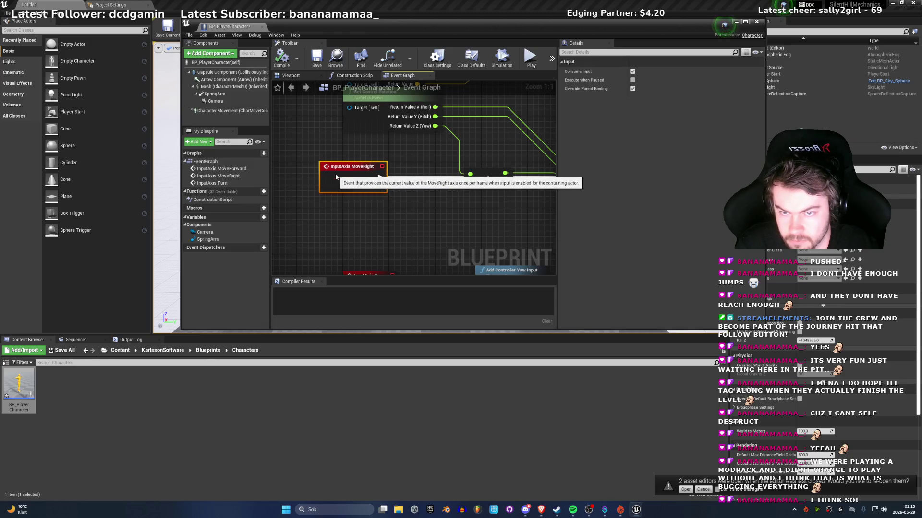
{"action": "left_click_drag", "start_coordinate": [509, 224], "coordinate": [394, 223]}
{"action": "scroll", "coordinate": [395, 224], "scroll_direction": "down", "scroll_amount": 3}
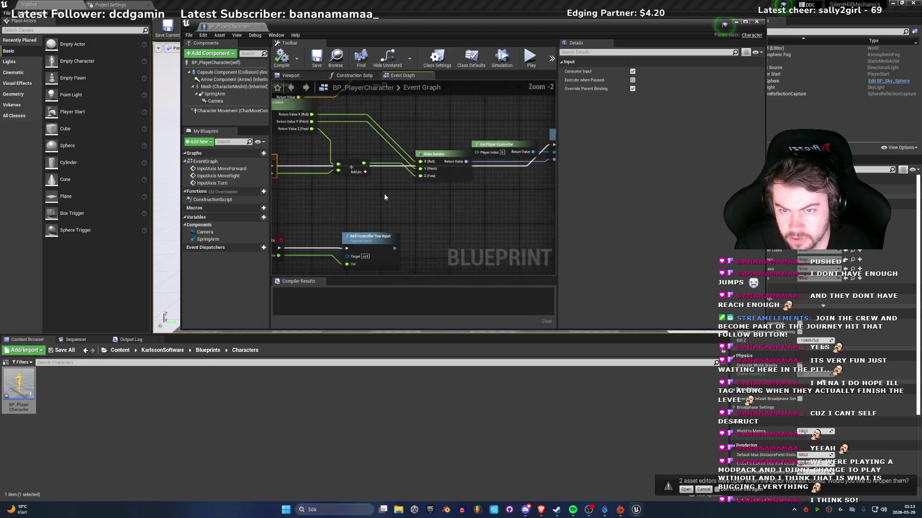
{"action": "left_click_drag", "start_coordinate": [491, 147], "coordinate": [517, 163]}
{"action": "left_click_drag", "start_coordinate": [336, 192], "coordinate": [443, 187]}
Step: Move Make Rotator, Get Control Rotation and the Add node beside the input nodes
{"action": "left_click", "coordinate": [303, 158]}
{"action": "mouse_move", "coordinate": [336, 186]}
{"action": "left_mouse_down"}
{"action": "mouse_move", "coordinate": [390, 183]}
{"action": "mouse_move", "coordinate": [394, 153]}
{"action": "mouse_move", "coordinate": [400, 181]}
{"action": "mouse_move", "coordinate": [401, 169]}
{"action": "mouse_move", "coordinate": [425, 176]}
{"action": "left_mouse_up"}
{"action": "left_click_drag", "start_coordinate": [294, 152], "coordinate": [379, 150]}
{"action": "mouse_move", "coordinate": [332, 103]}
{"action": "left_mouse_down"}
{"action": "mouse_move", "coordinate": [365, 176]}
{"action": "mouse_move", "coordinate": [314, 181]}
{"action": "left_mouse_up"}
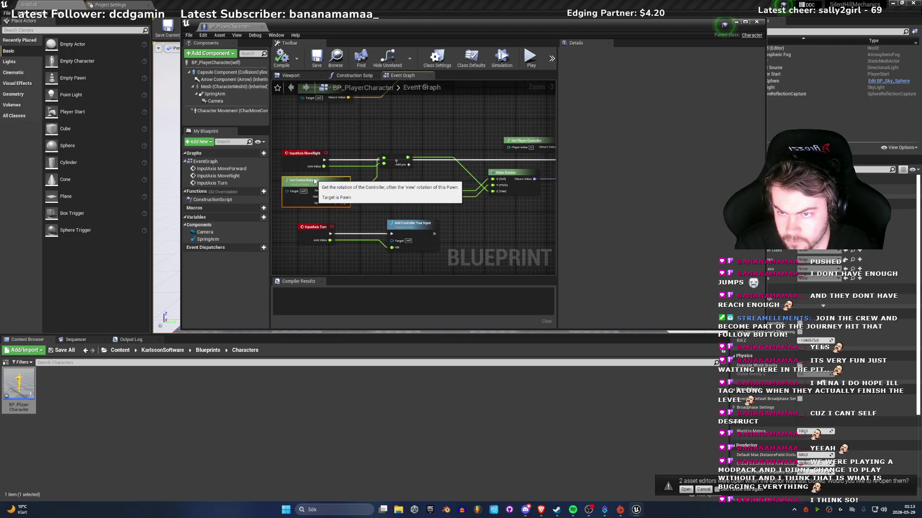
{"action": "left_click_drag", "start_coordinate": [395, 161], "coordinate": [411, 176]}
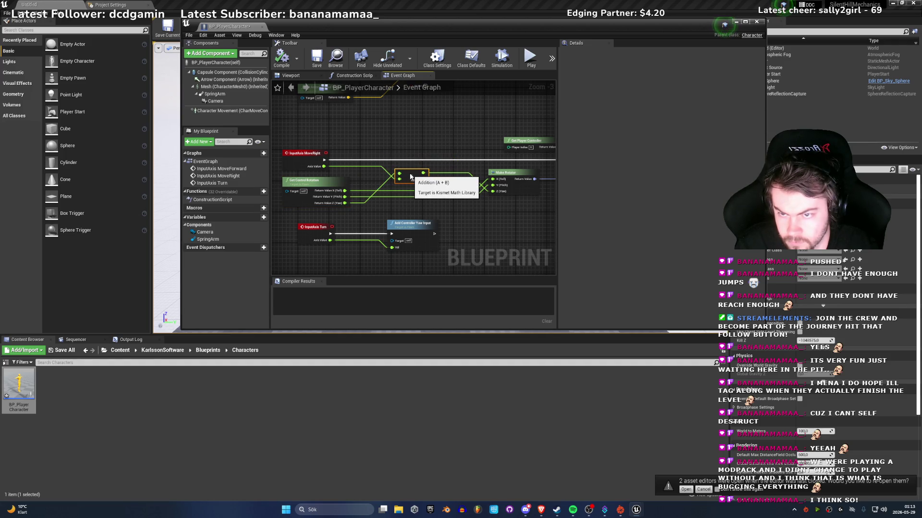
{"action": "mouse_move", "coordinate": [407, 212]}
{"action": "left_mouse_down"}
{"action": "mouse_move", "coordinate": [384, 212]}
{"action": "mouse_move", "coordinate": [510, 182]}
{"action": "mouse_move", "coordinate": [541, 186]}
{"action": "left_mouse_up"}
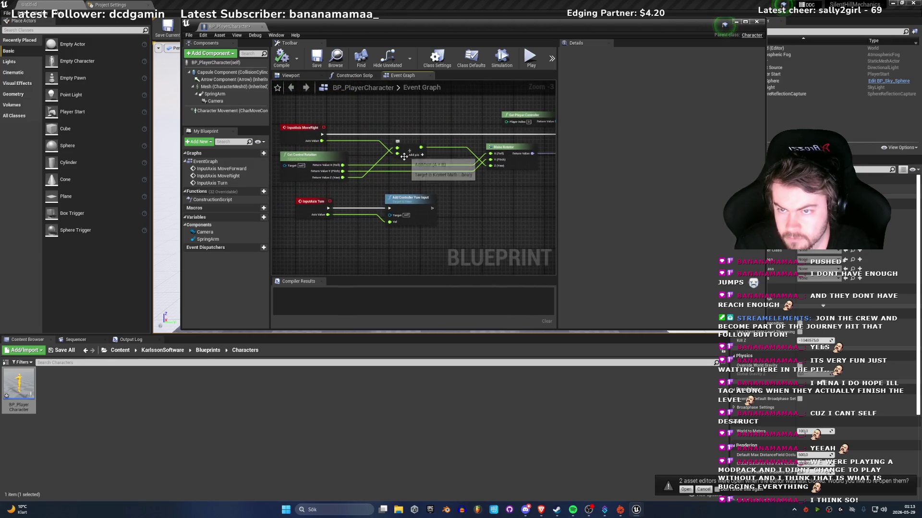
{"action": "scroll", "coordinate": [399, 155], "scroll_direction": "up", "scroll_amount": 3}
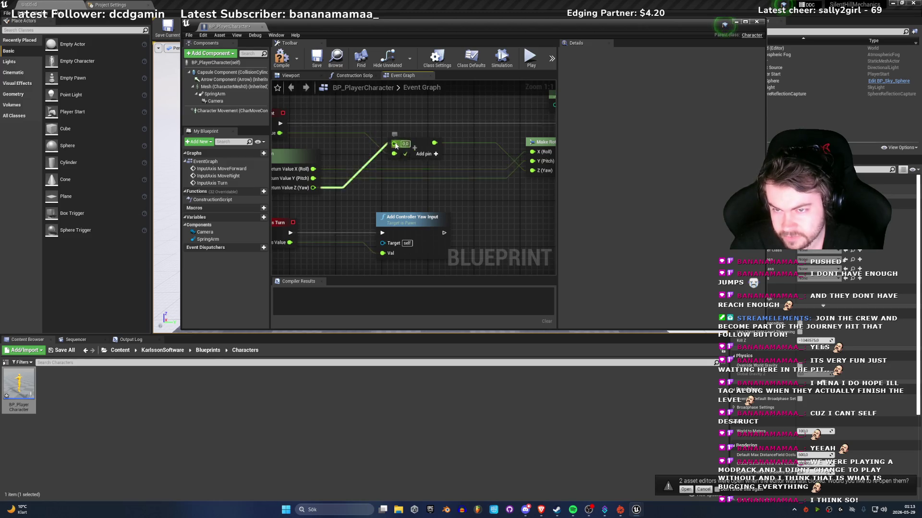
Step: Wire MoveRight's Axis Value to Add's A and Return Value Z to B, compile, and play-test
{"action": "left_click", "coordinate": [395, 144], "text": "alt"}
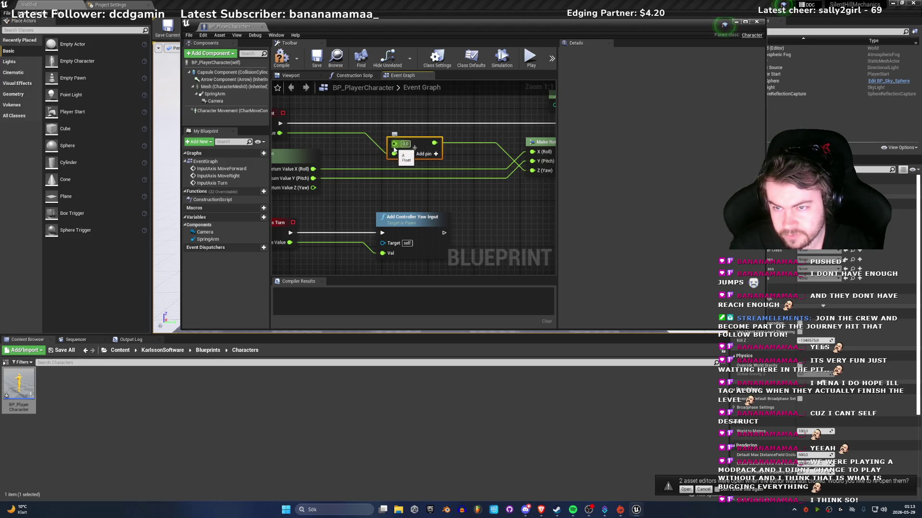
{"action": "left_click_drag", "start_coordinate": [392, 150], "coordinate": [348, 133]}
{"action": "left_click_drag", "start_coordinate": [382, 188], "coordinate": [462, 153]}
{"action": "left_click_drag", "start_coordinate": [463, 189], "coordinate": [386, 185]}
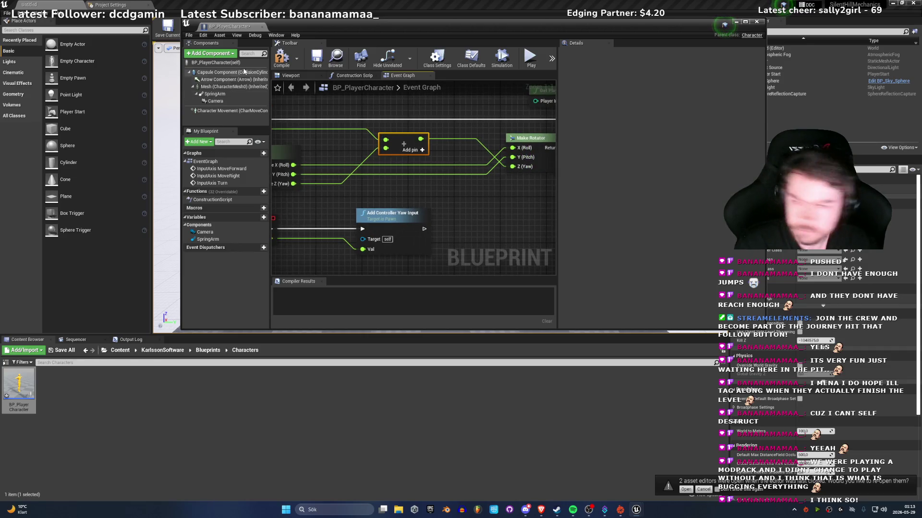
{"action": "left_click", "coordinate": [282, 58]}
{"action": "left_click_drag", "start_coordinate": [231, 31], "coordinate": [182, 5]}
{"action": "left_click", "coordinate": [28, 4]}
{"action": "left_click", "coordinate": [450, 28]}
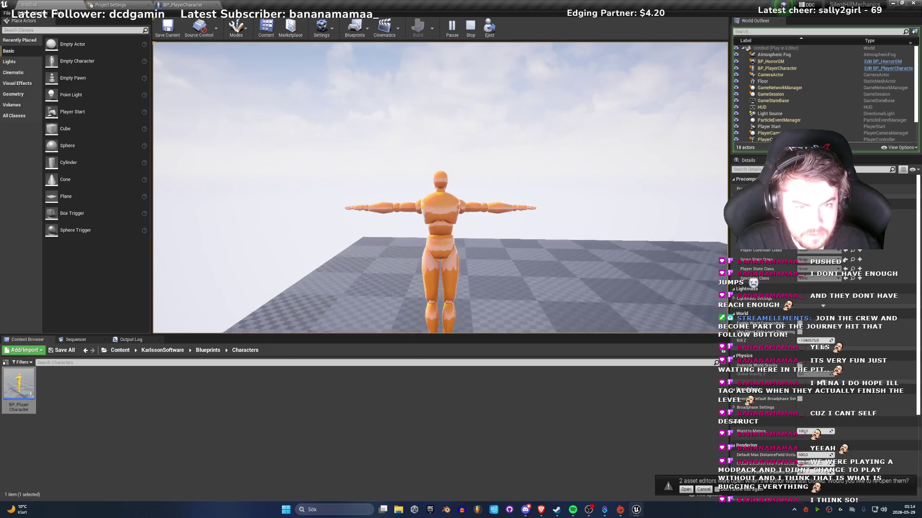
Step: Stop the play-test and open L_TestMap from Content/KarlssonSoftware/Levels
{"action": "key", "text": "Escape"}
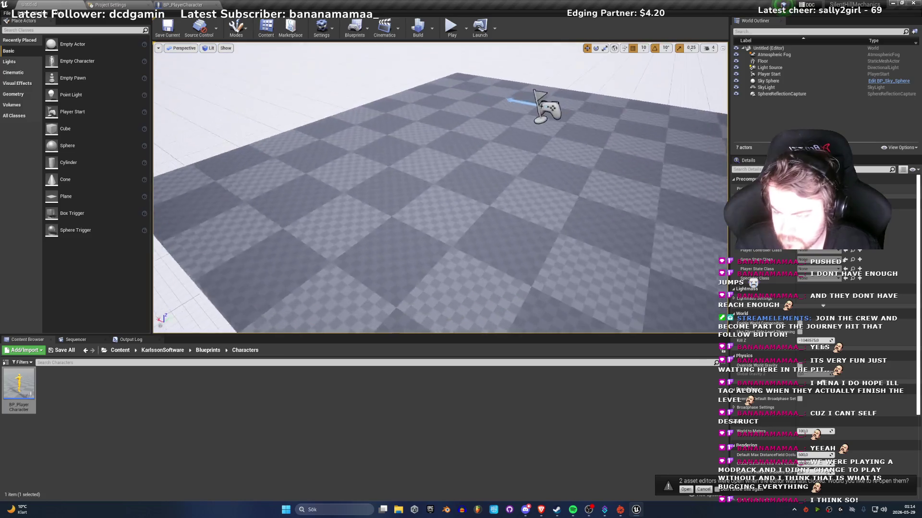
{"action": "left_click", "coordinate": [7, 13]}
{"action": "mouse_move", "coordinate": [31, 131]}
{"action": "left_click", "coordinate": [150, 460]}
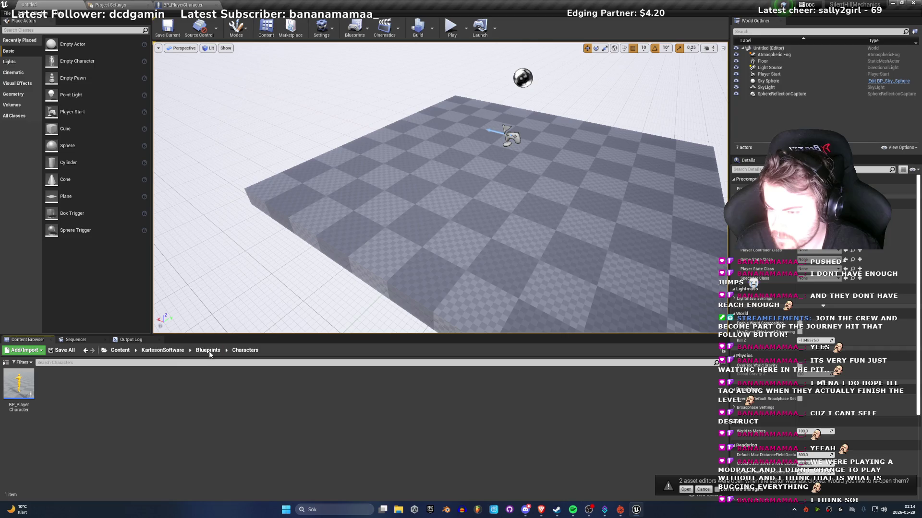
{"action": "left_click", "coordinate": [120, 350]}
{"action": "double_click", "coordinate": [18, 384]}
{"action": "double_click", "coordinate": [14, 386]}
{"action": "double_click", "coordinate": [14, 386]}
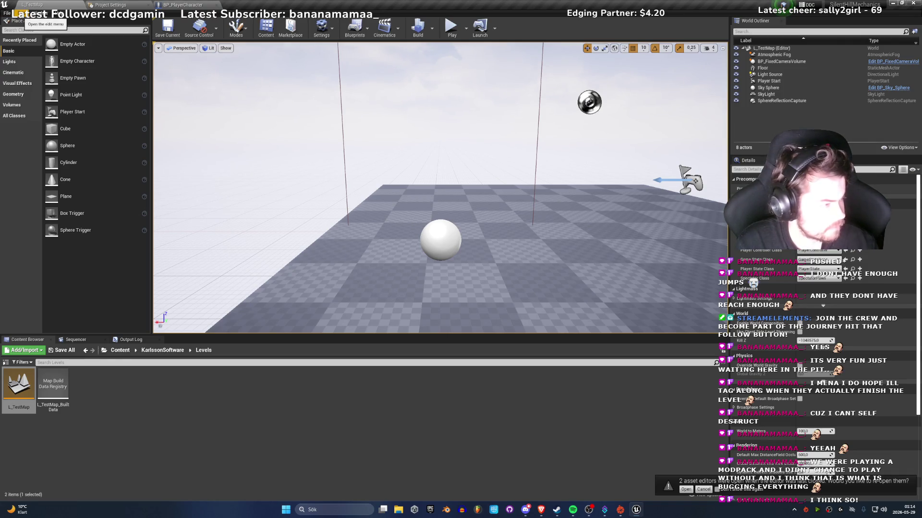
{"action": "left_click", "coordinate": [16, 14]}
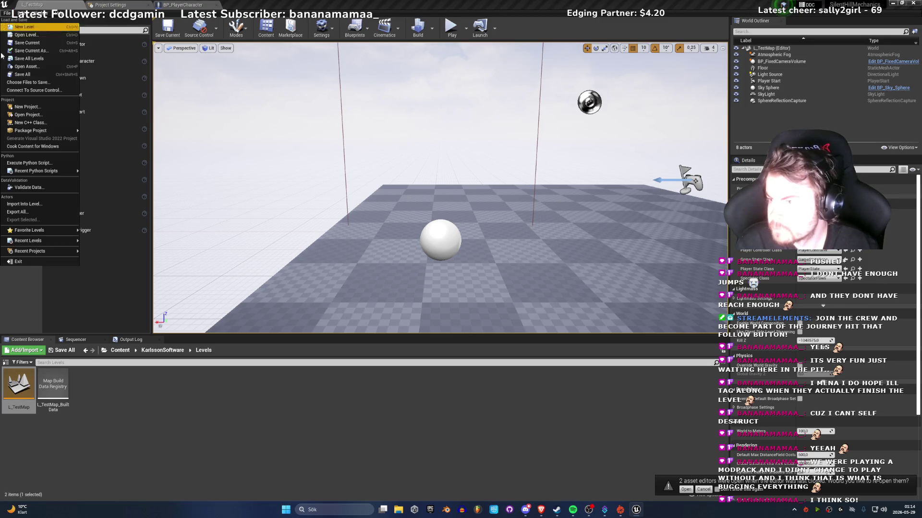
Step: Set Editor Startup Map and Game Default Map to L_TestMap in Maps & Modes, then play-test
{"action": "left_click", "coordinate": [41, 116]}
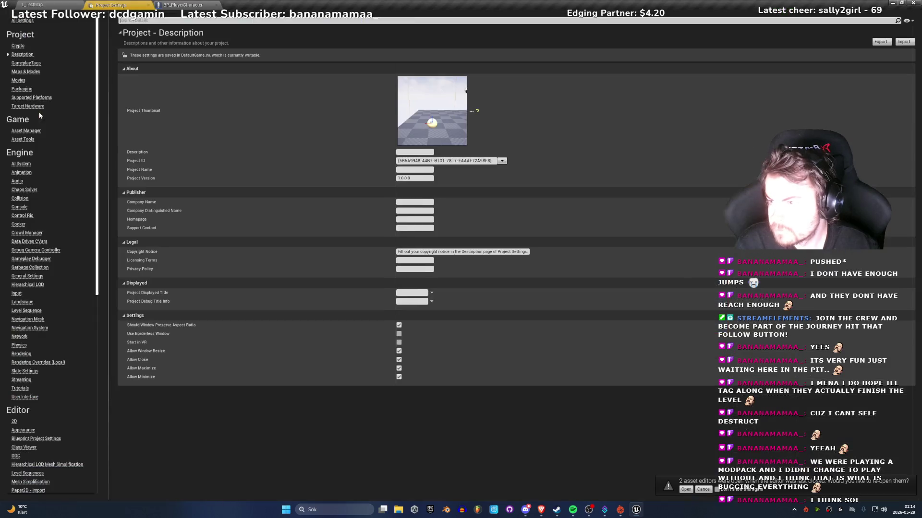
{"action": "left_click", "coordinate": [25, 72]}
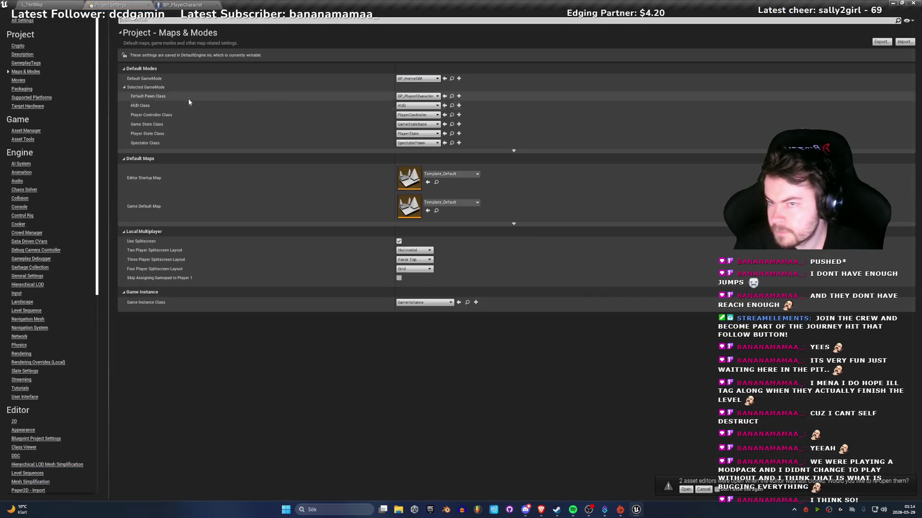
{"action": "left_click", "coordinate": [451, 174]}
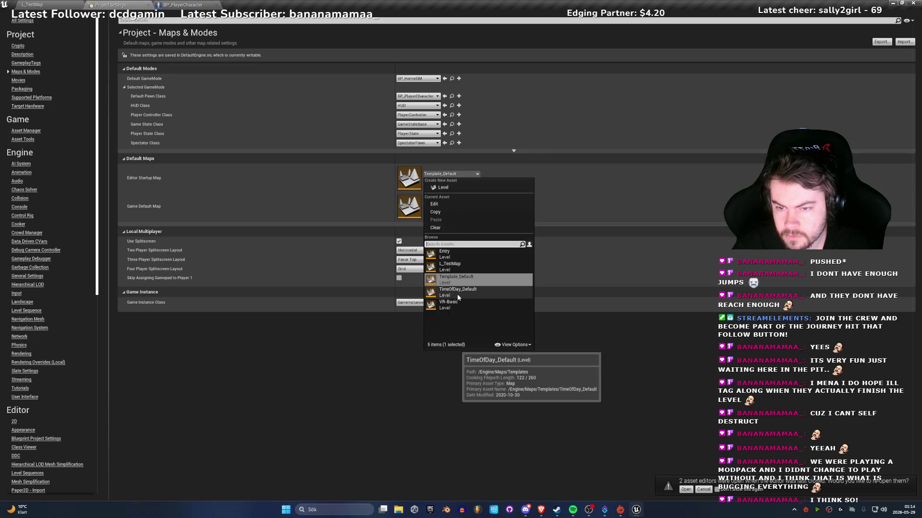
{"action": "left_click", "coordinate": [450, 266]}
{"action": "left_click", "coordinate": [447, 204]}
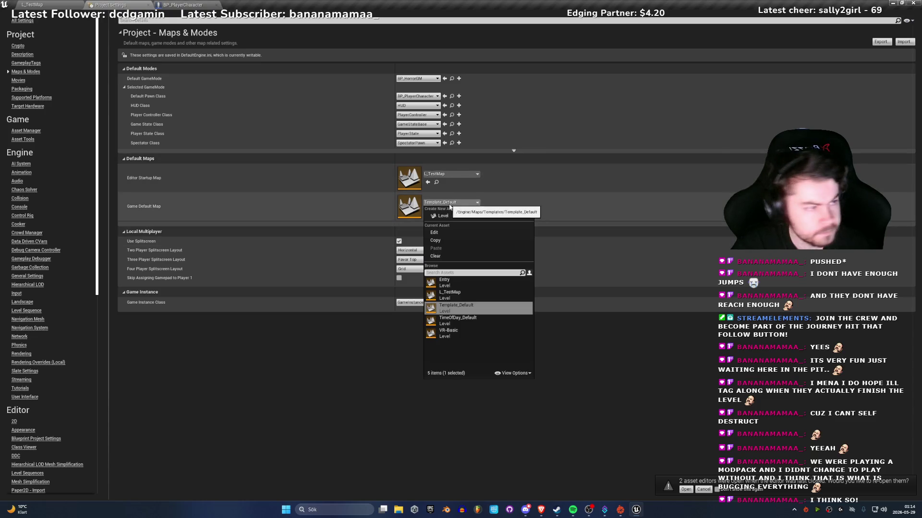
{"action": "left_click", "coordinate": [450, 294]}
{"action": "left_click", "coordinate": [30, 5]}
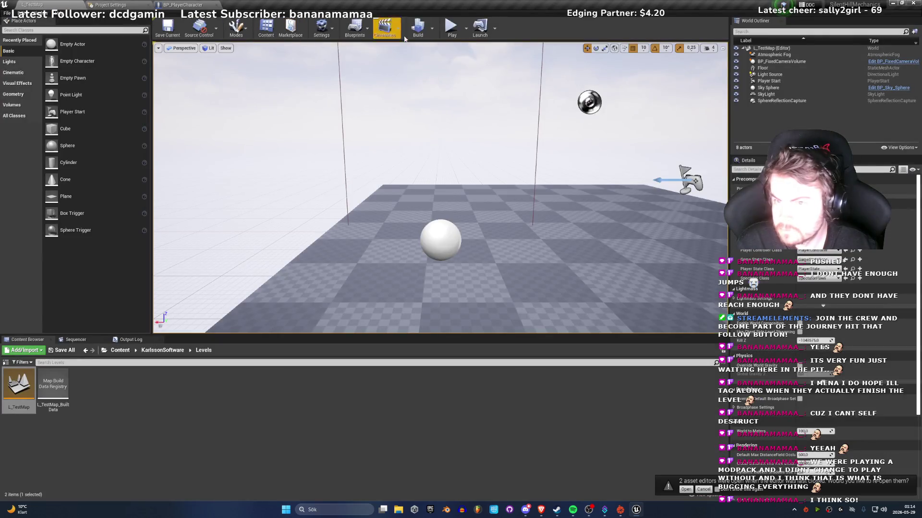
{"action": "left_click", "coordinate": [451, 27]}
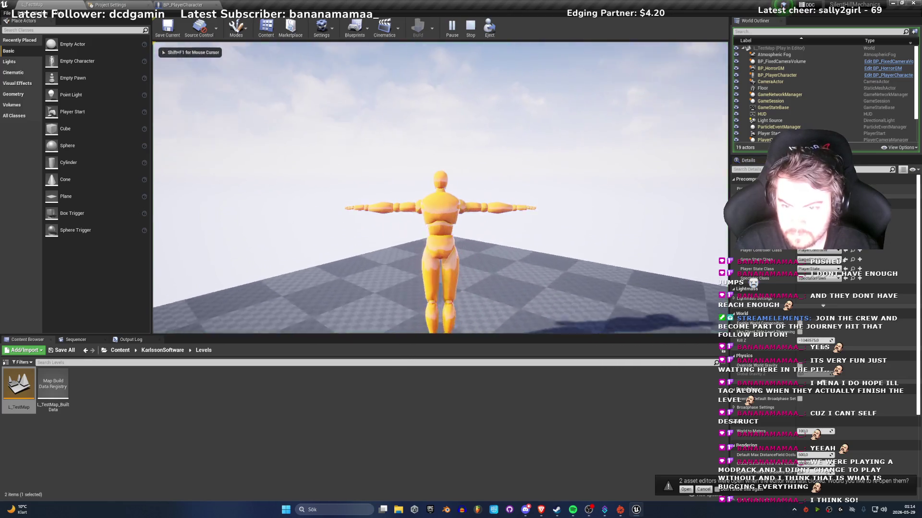
Step: Walk the mannequin forward and to the left in the play-test, then stop it
{"action": "key", "text": "w"}
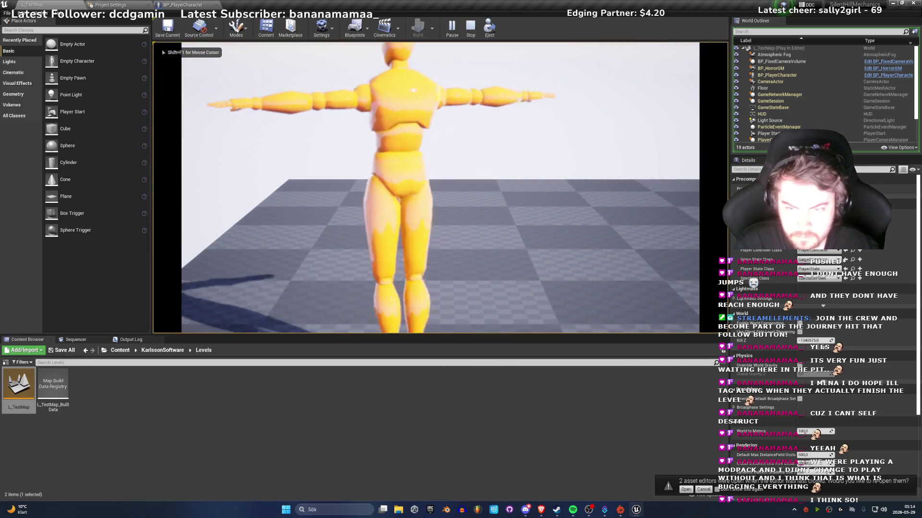
{"action": "key", "text": "a"}
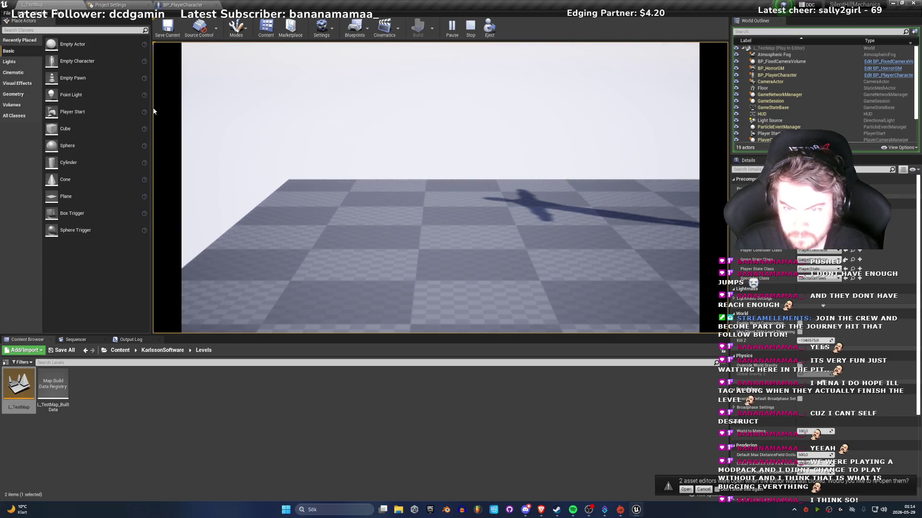
{"action": "key", "text": "Escape"}
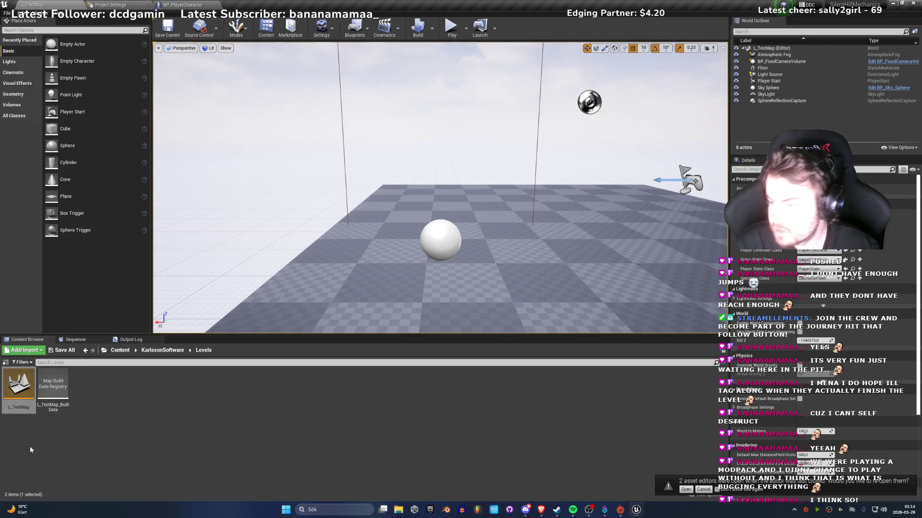
Step: Drop BP_FixedCameraVolume from Blueprints/Volumes above the floor and play-test walking through it
{"action": "left_click", "coordinate": [162, 350]}
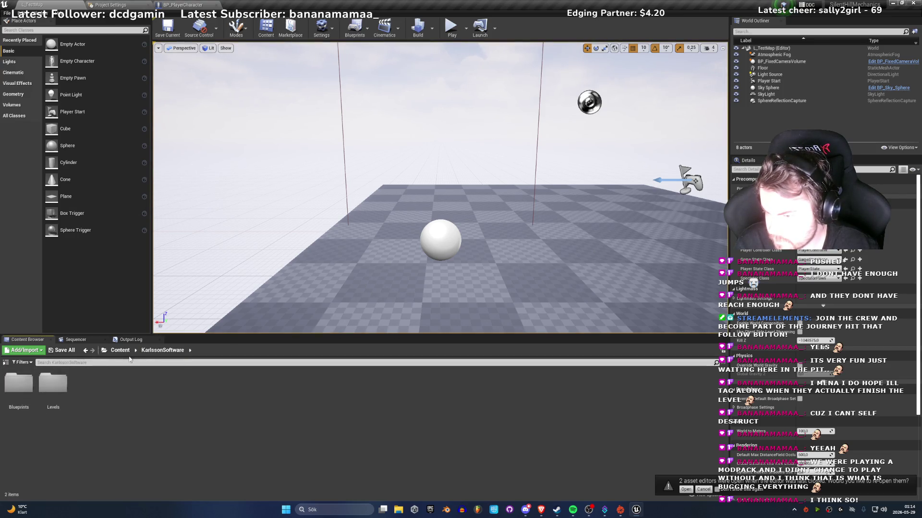
{"action": "double_click", "coordinate": [23, 393]}
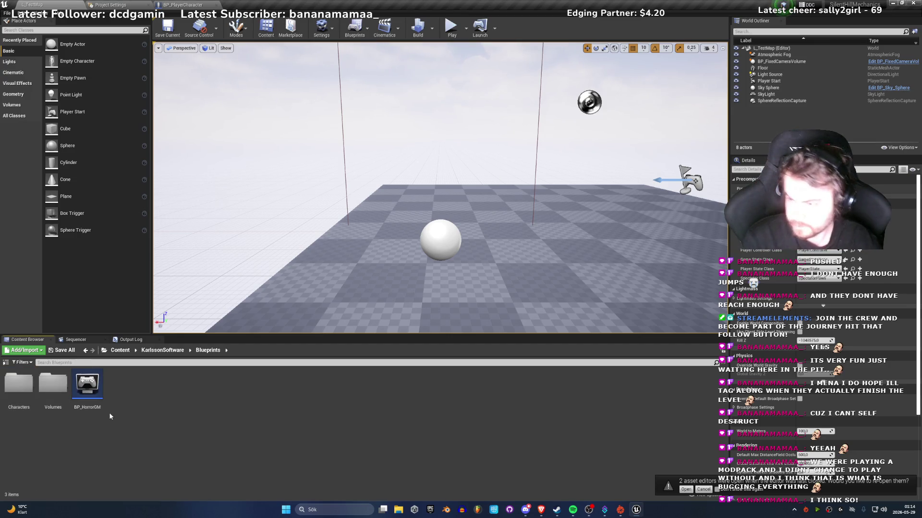
{"action": "double_click", "coordinate": [49, 393]}
{"action": "mouse_move", "coordinate": [18, 384]}
{"action": "left_mouse_down"}
{"action": "mouse_move", "coordinate": [474, 190]}
{"action": "mouse_move", "coordinate": [444, 192]}
{"action": "left_mouse_up"}
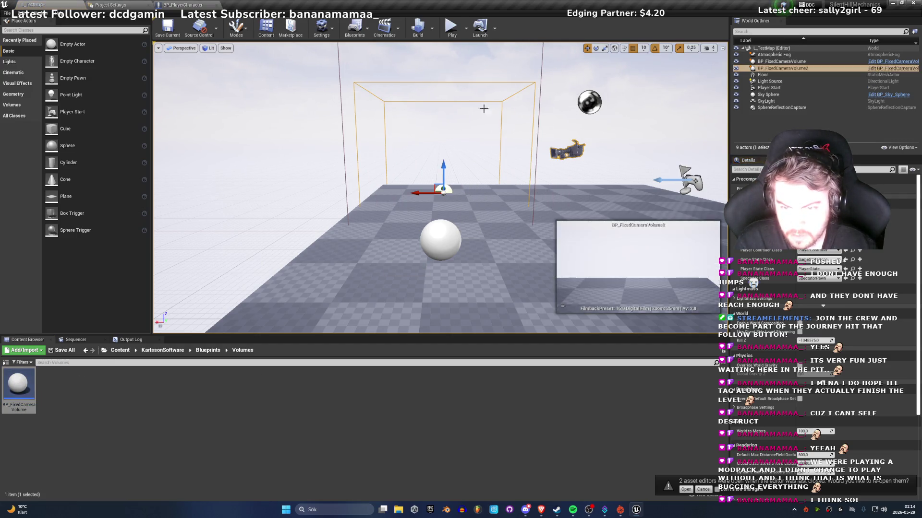
{"action": "left_click", "coordinate": [452, 27]}
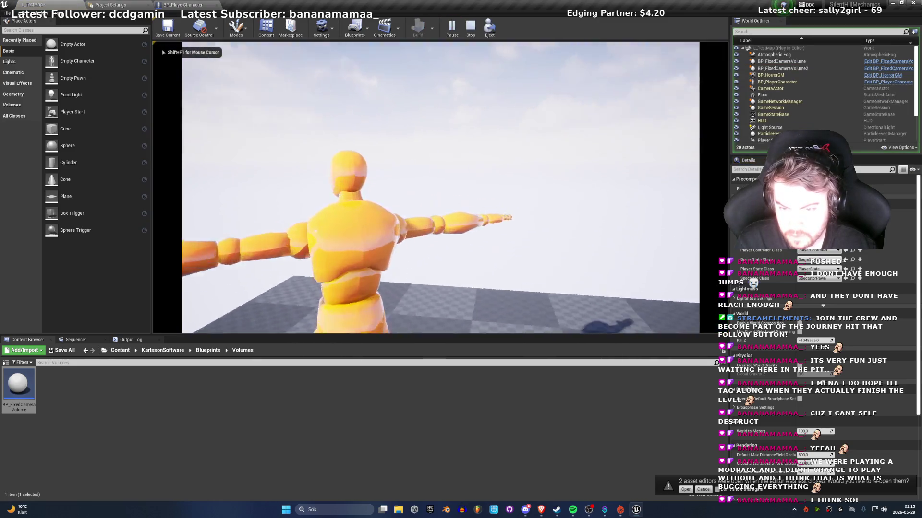
{"action": "key", "text": "w"}
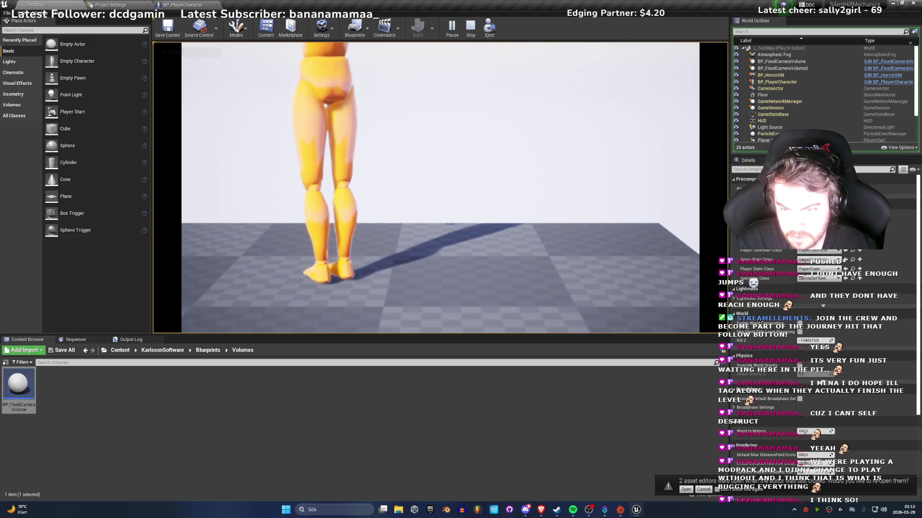
{"action": "key", "text": "Escape"}
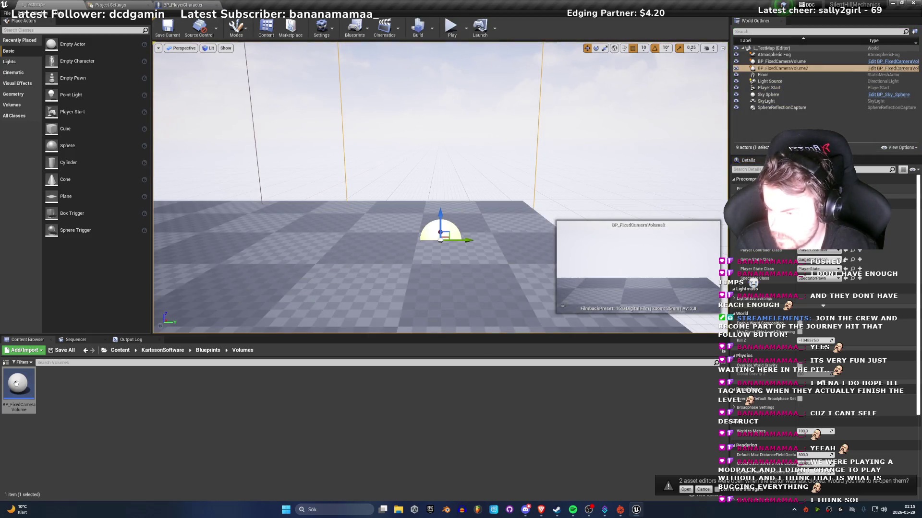
Step: Set On Fixed Camera Update's Blend Time to 0.2, compile, and play-test walking into the volume
{"action": "double_click", "coordinate": [19, 386]}
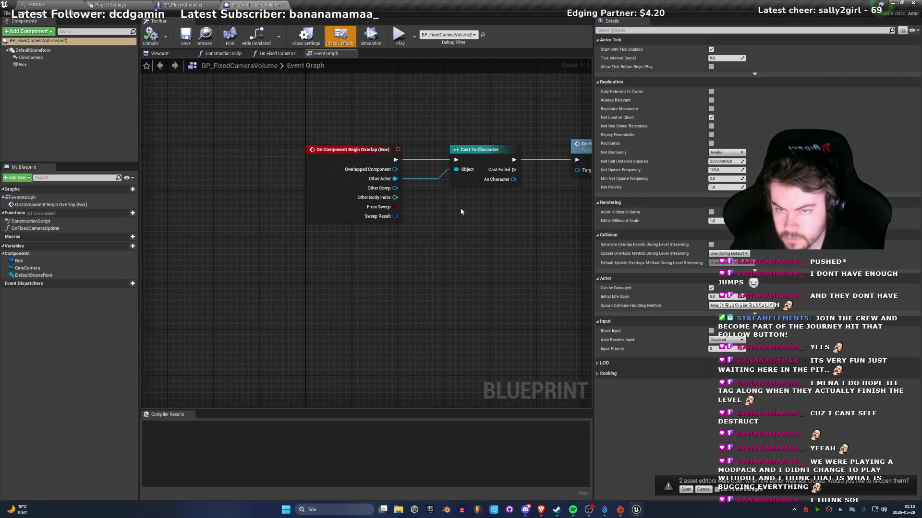
{"action": "double_click", "coordinate": [424, 206]}
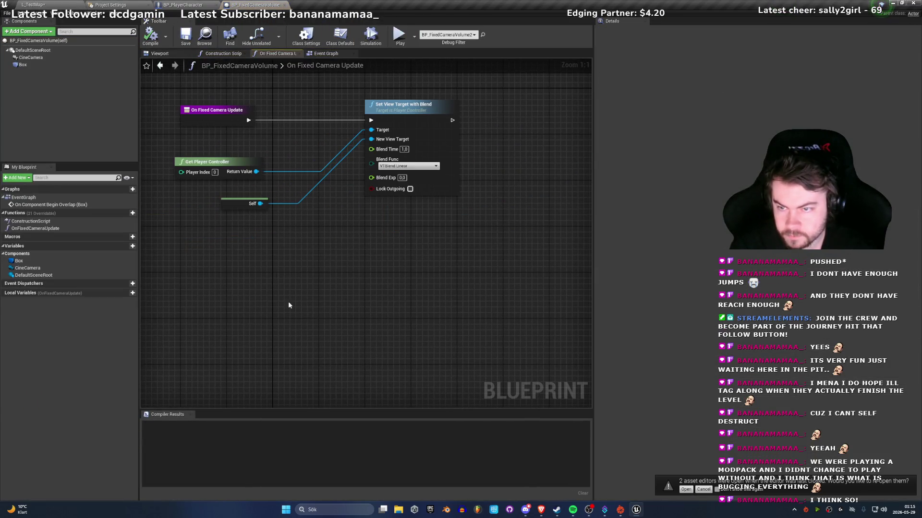
{"action": "type", "text": "0.2"}
{"action": "left_click", "coordinate": [150, 34]}
{"action": "left_click", "coordinate": [33, 4]}
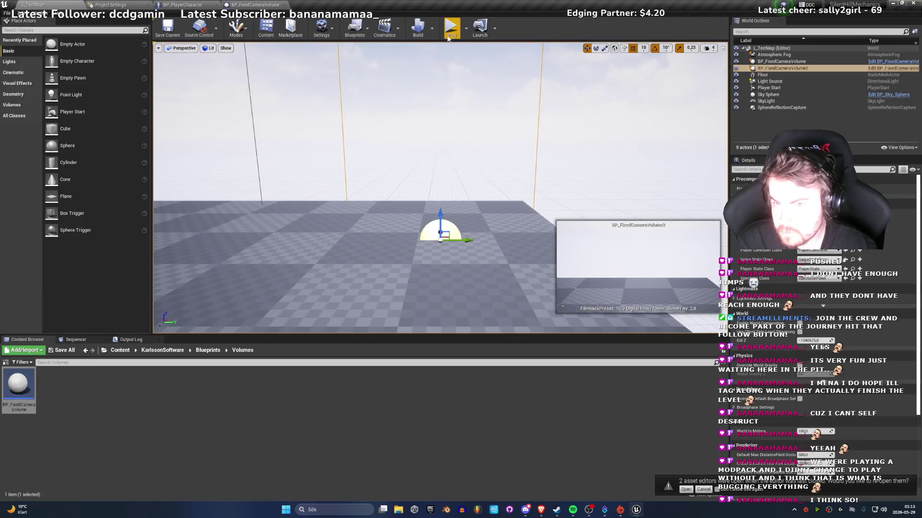
{"action": "left_click", "coordinate": [451, 27]}
{"action": "key", "text": "d"}
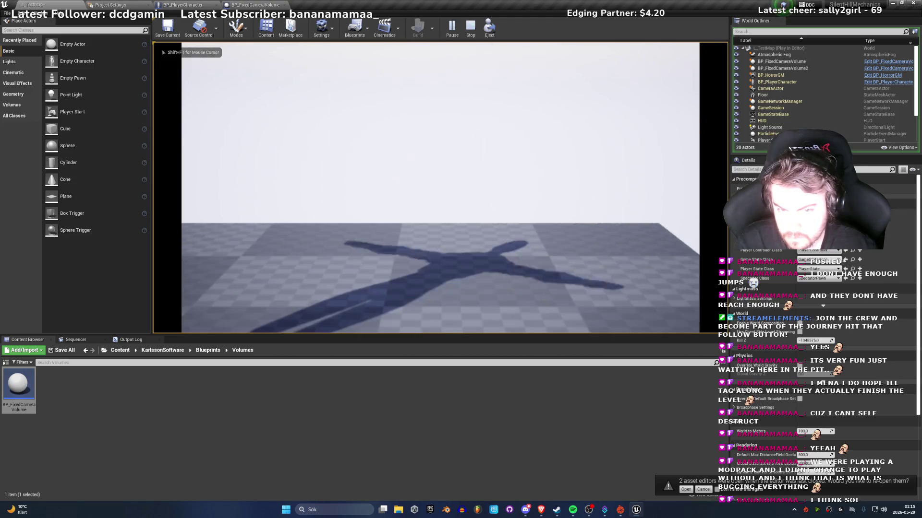
{"action": "key", "text": "Escape"}
Step: Change the Blend Time to 2.0, compile and save, then play-test the camera transition
{"action": "left_click", "coordinate": [252, 5]}
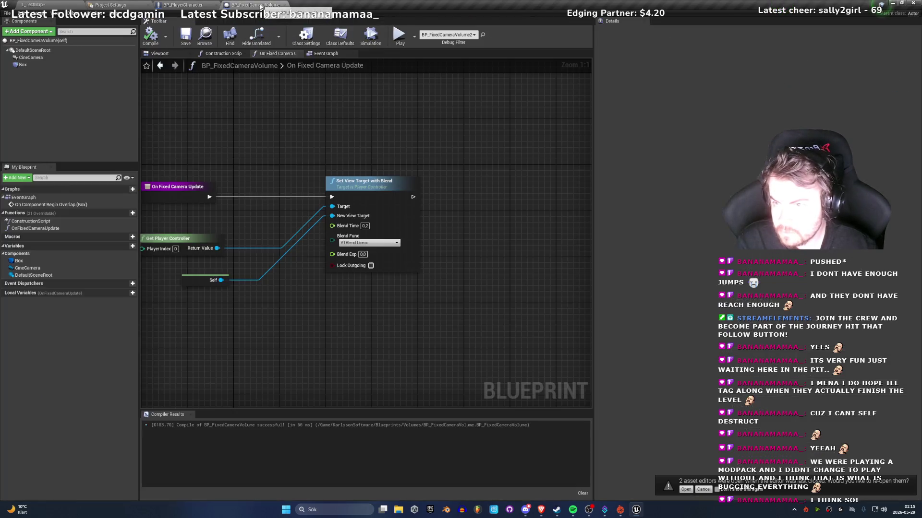
{"action": "type", "text": "2"}
{"action": "key", "text": "Return"}
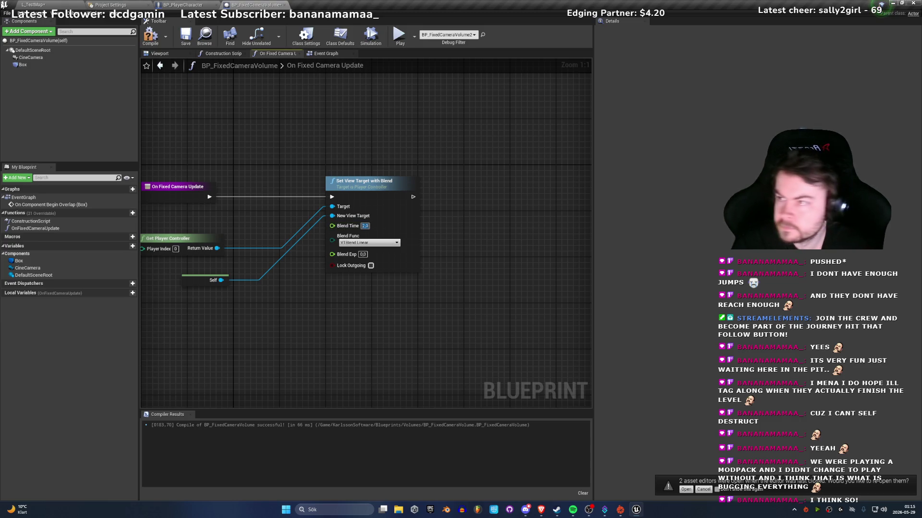
{"action": "left_click", "coordinate": [150, 36]}
{"action": "left_click", "coordinate": [185, 36]}
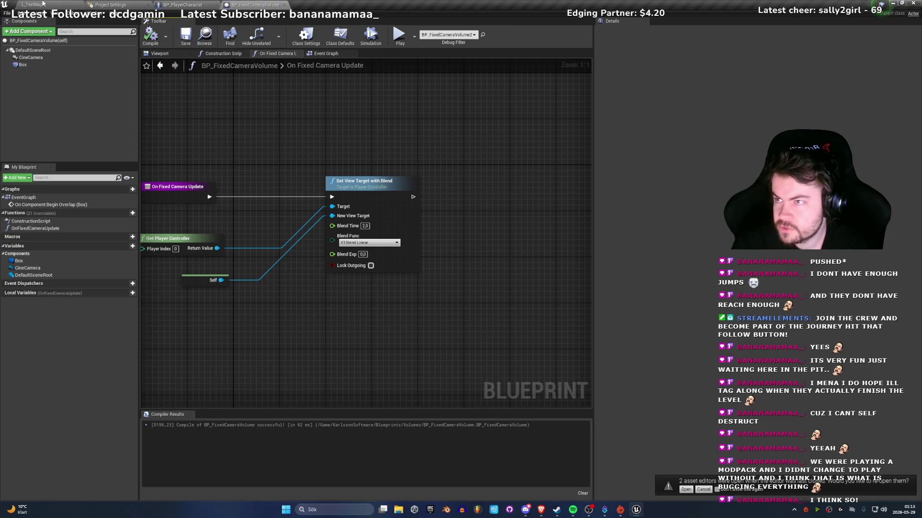
{"action": "left_click", "coordinate": [33, 5]}
{"action": "left_click", "coordinate": [451, 28]}
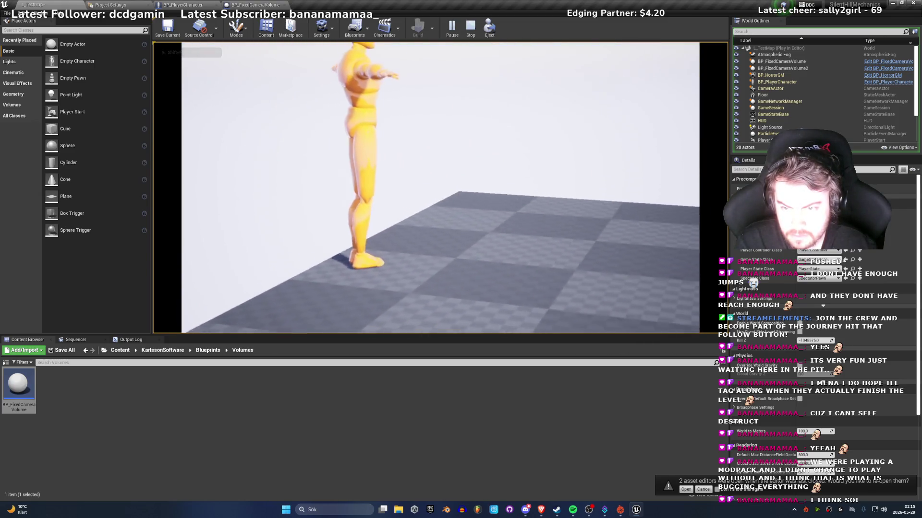
{"action": "key", "text": "d"}
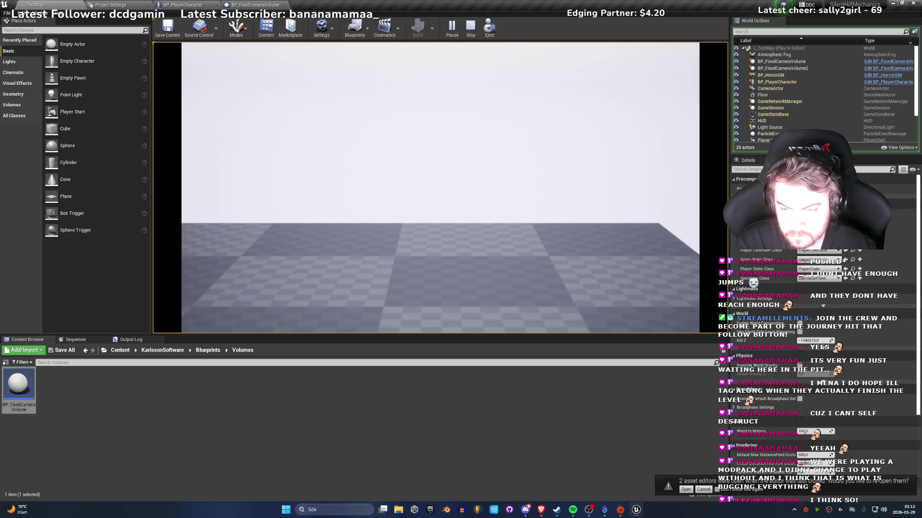
{"action": "key", "text": "Escape"}
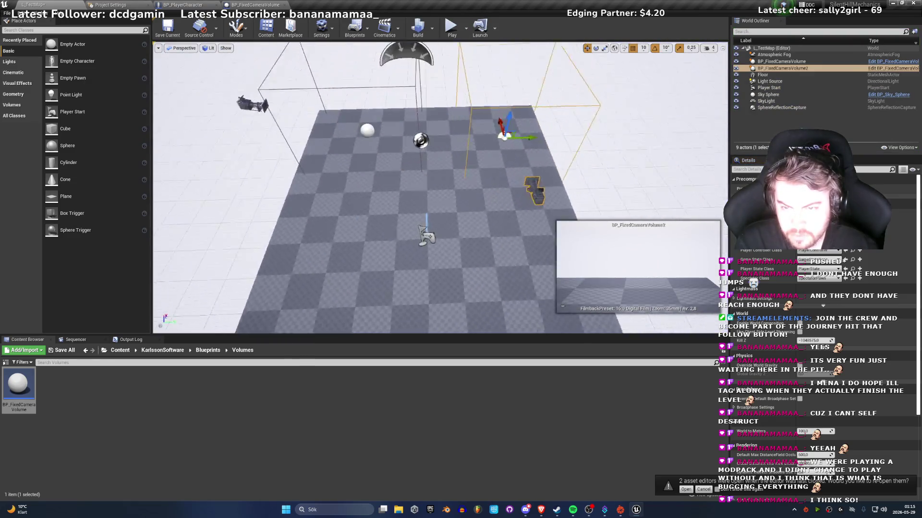
{"action": "left_click", "coordinate": [255, 5]}
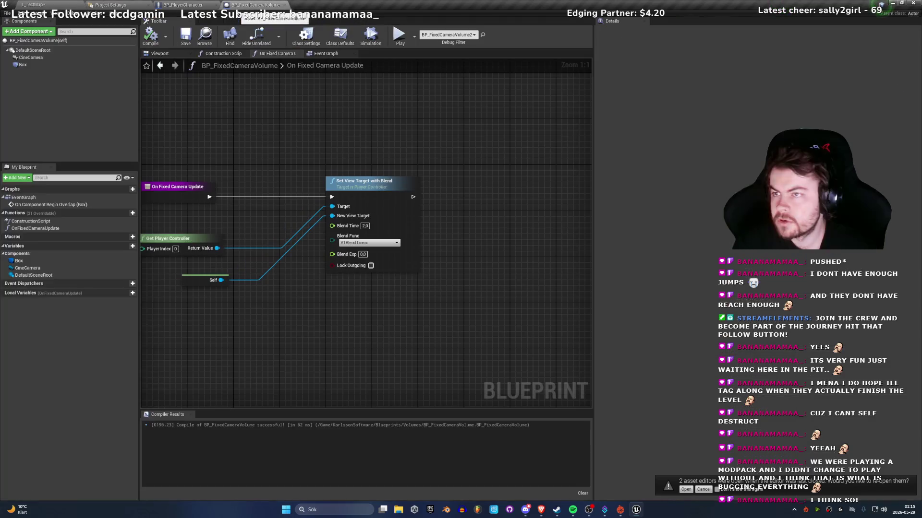
Step: Create a new function in BP_FixedCameraVolume and name it OffFixedCameraUpdate
{"action": "left_click_drag", "start_coordinate": [243, 350], "coordinate": [463, 315]}
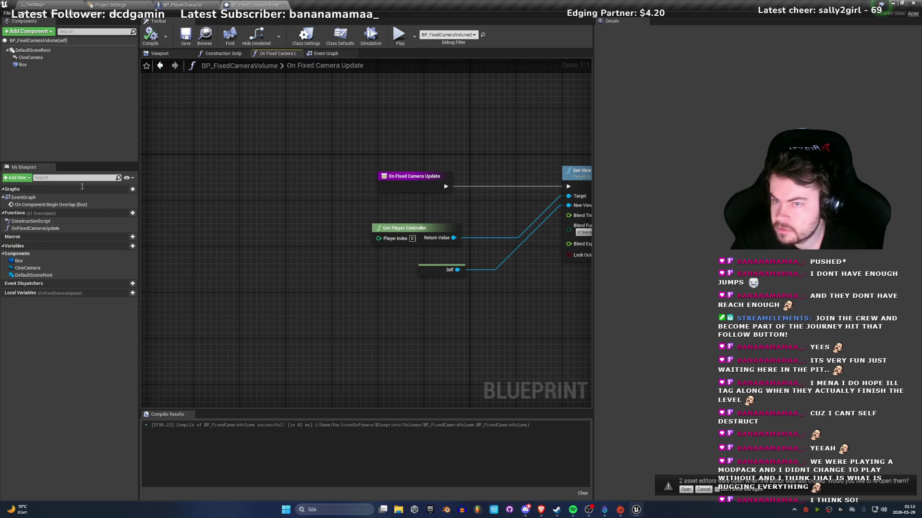
{"action": "left_click", "coordinate": [421, 179]}
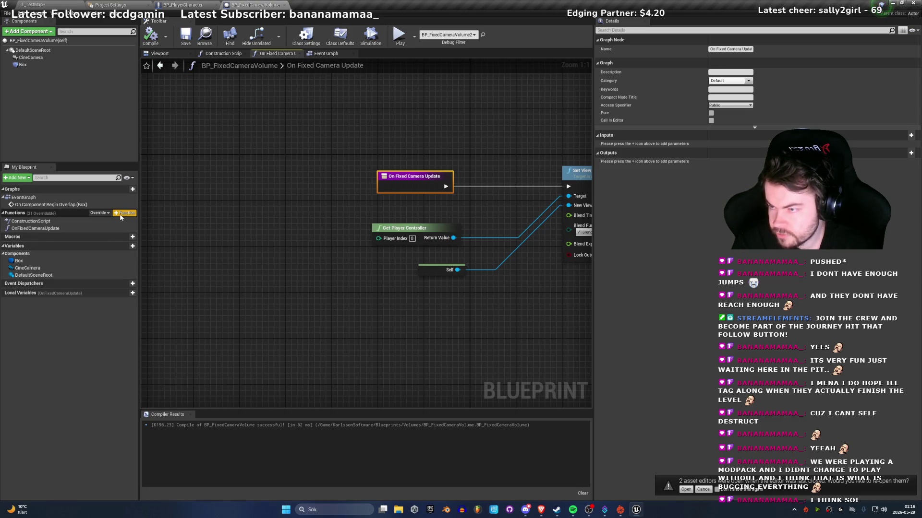
{"action": "left_click", "coordinate": [135, 214]}
{"action": "type", "text": "OffFixedCameraUpda"}
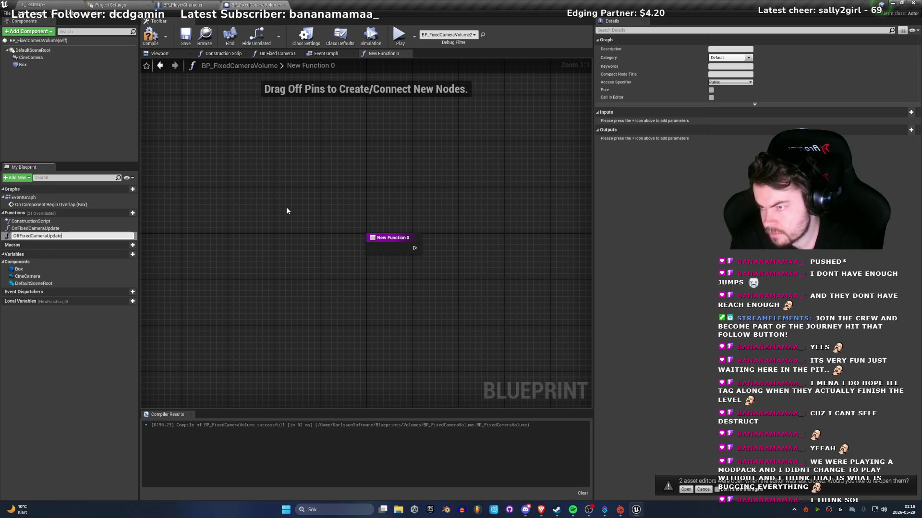
{"action": "type", "text": "te"}
{"action": "key", "text": "Return"}
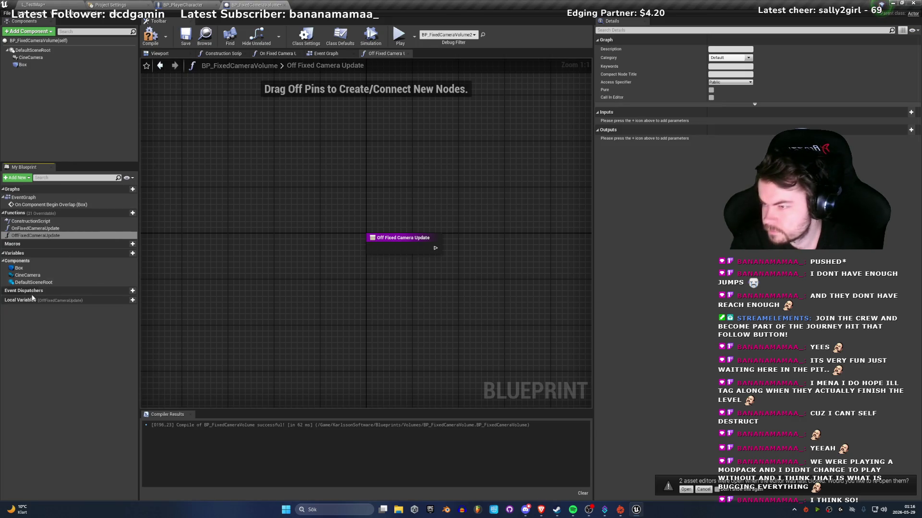
{"action": "left_click_drag", "start_coordinate": [392, 273], "coordinate": [323, 275]}
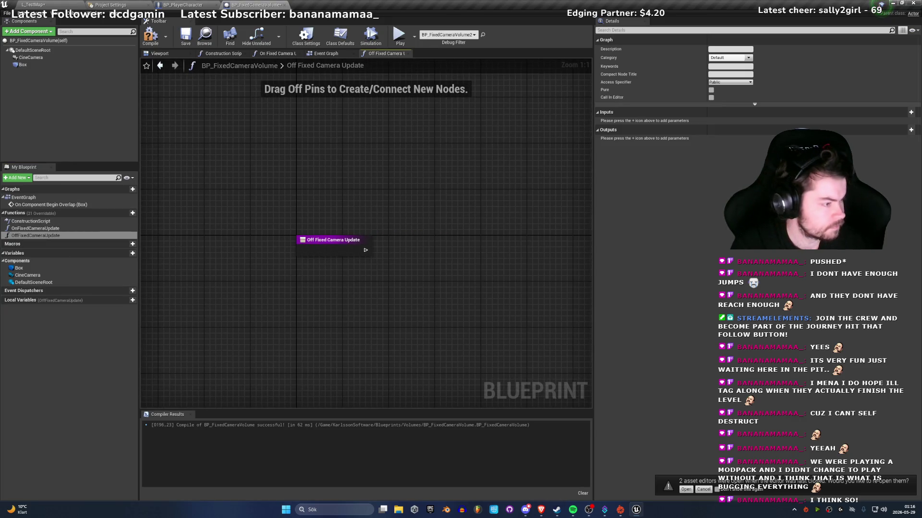
{"action": "key", "text": "super+d"}
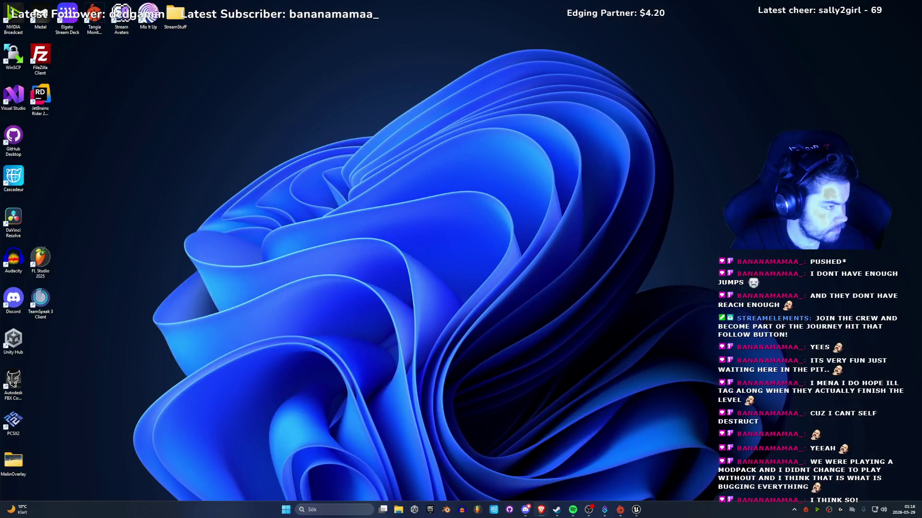
Step: Show the desktop and bring the Unreal editor back with BP_FixedCameraVolume open
{"action": "key", "text": "super+d"}
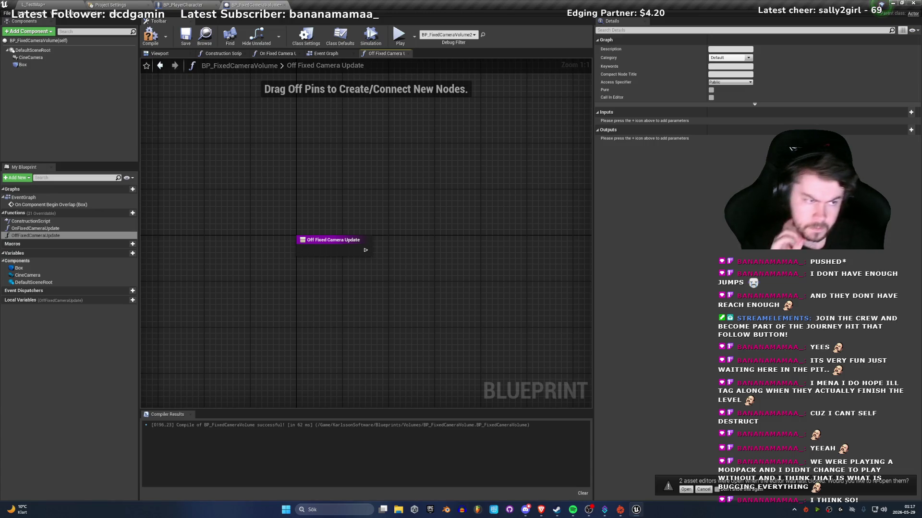
Step: Compile BP_FixedCameraVolume and switch to BP_PlayerCharacter's Event Graph
{"action": "left_click_drag", "start_coordinate": [304, 255], "coordinate": [336, 267]}
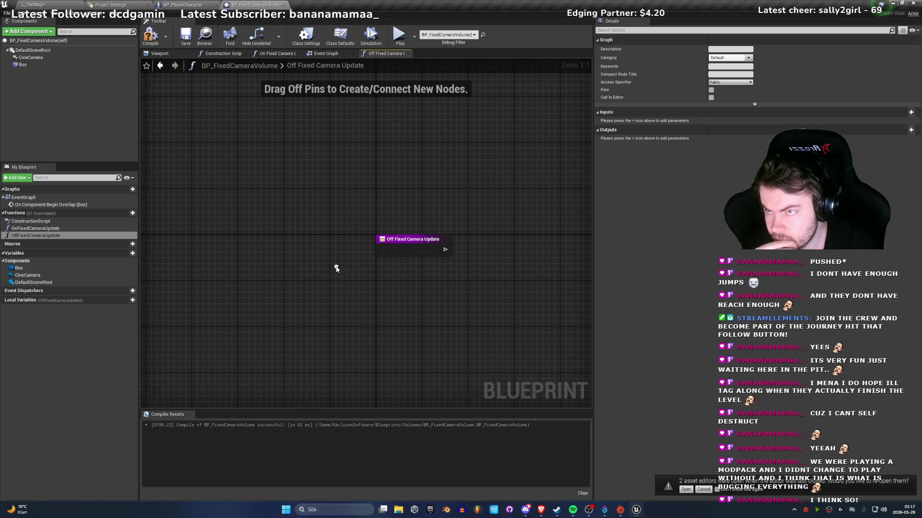
{"action": "left_click", "coordinate": [149, 37]}
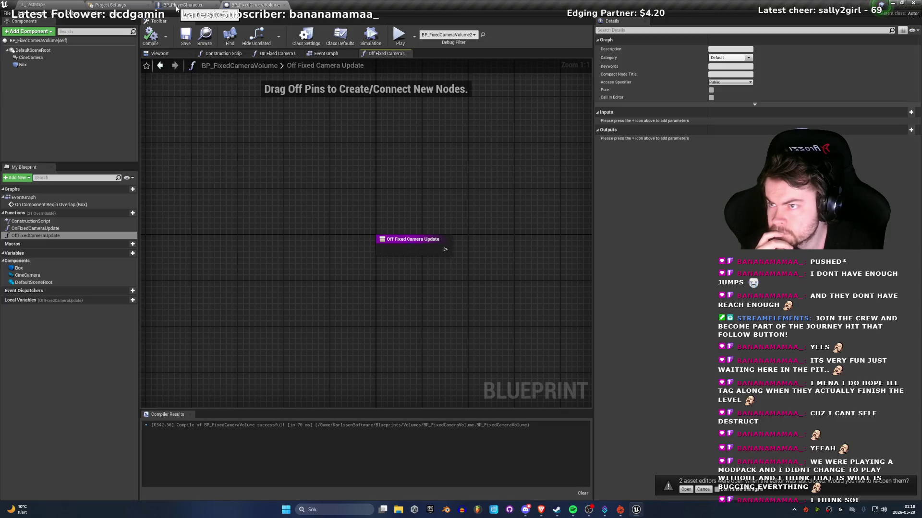
{"action": "left_click", "coordinate": [176, 6]}
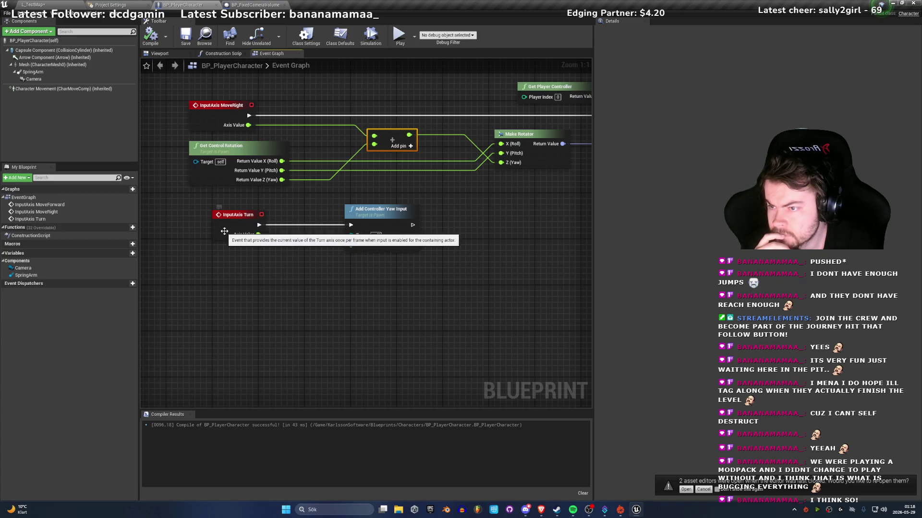
Step: Align the InputAxis Turn, Add Controller Yaw Input and Add Movement Input nodes
{"action": "left_click", "coordinate": [221, 232]}
{"action": "left_click_drag", "start_coordinate": [221, 233], "coordinate": [204, 232]}
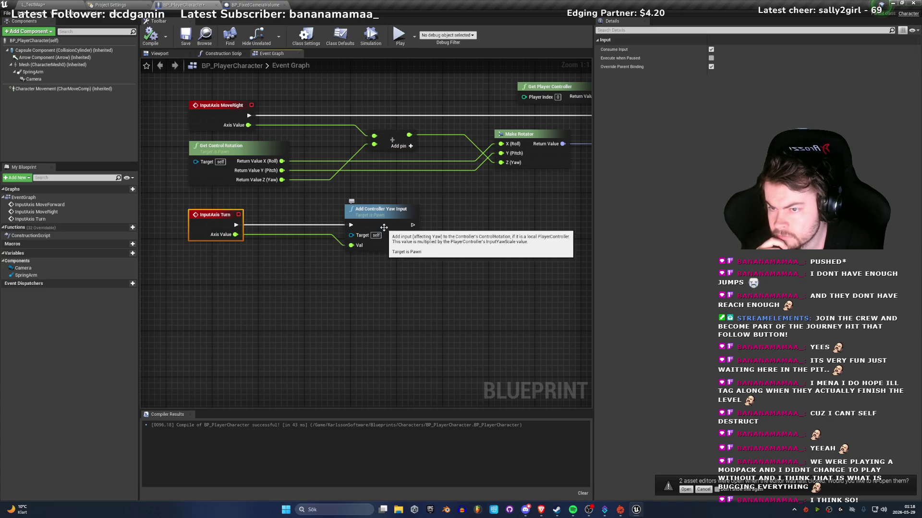
{"action": "scroll", "coordinate": [313, 285], "scroll_direction": "down", "scroll_amount": 2}
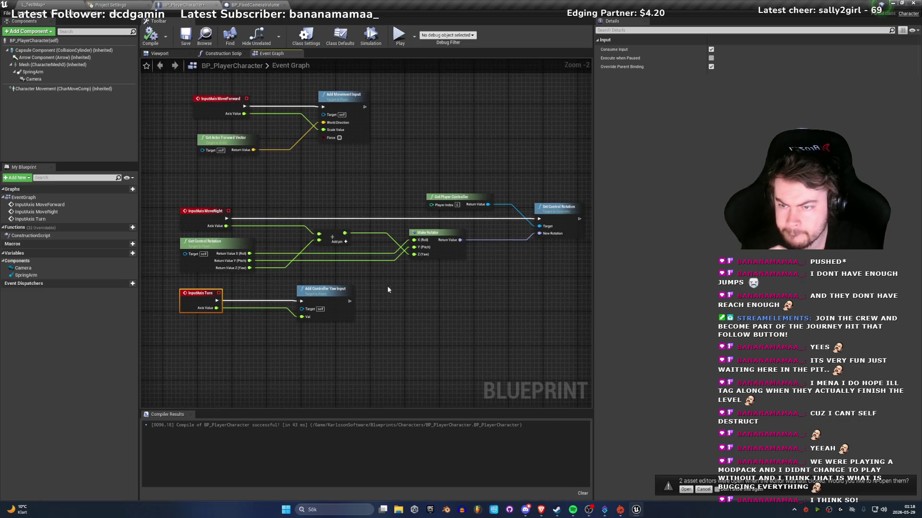
{"action": "left_click", "coordinate": [325, 301]}
{"action": "left_click_drag", "start_coordinate": [326, 301], "coordinate": [363, 298]}
{"action": "left_click", "coordinate": [418, 363]}
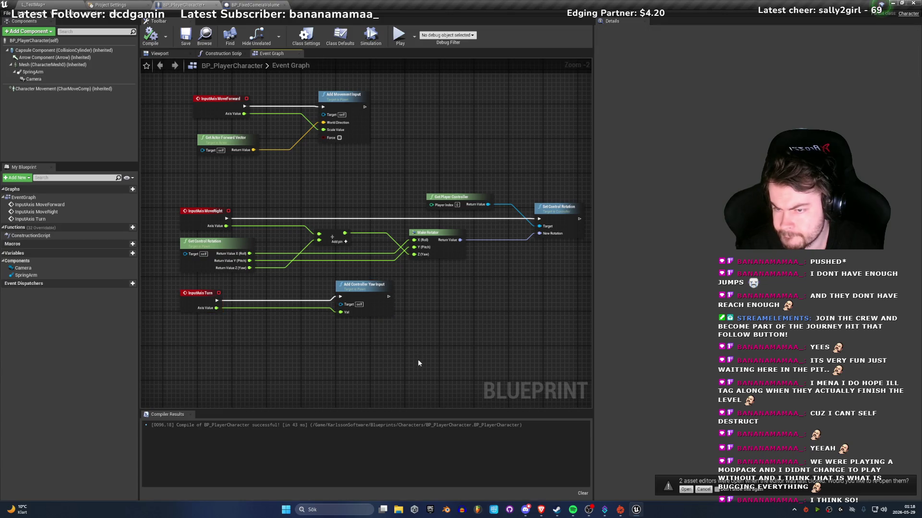
{"action": "left_click_drag", "start_coordinate": [343, 94], "coordinate": [343, 86]}
{"action": "left_click", "coordinate": [301, 151]}
Step: Nudge Get Actor Forward Vector up by MoveForward, removing a stray reroute point on the Axis Value wire
{"action": "scroll", "coordinate": [436, 199], "scroll_direction": "up", "scroll_amount": 2}
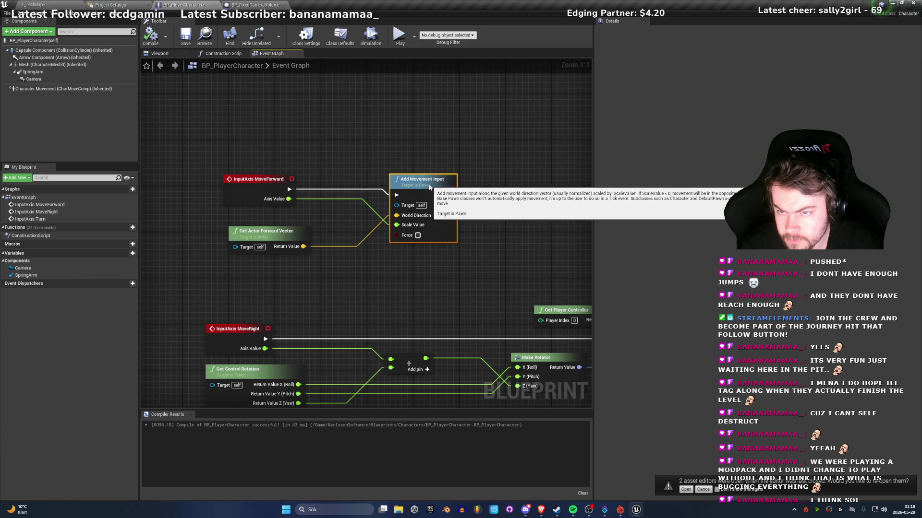
{"action": "left_click", "coordinate": [259, 179]}
{"action": "left_click", "coordinate": [399, 260]}
{"action": "mouse_move", "coordinate": [260, 231]}
{"action": "left_mouse_down"}
{"action": "mouse_move", "coordinate": [258, 148]}
{"action": "mouse_move", "coordinate": [249, 147]}
{"action": "mouse_move", "coordinate": [258, 212]}
{"action": "mouse_move", "coordinate": [250, 144]}
{"action": "mouse_move", "coordinate": [253, 224]}
{"action": "left_mouse_up"}
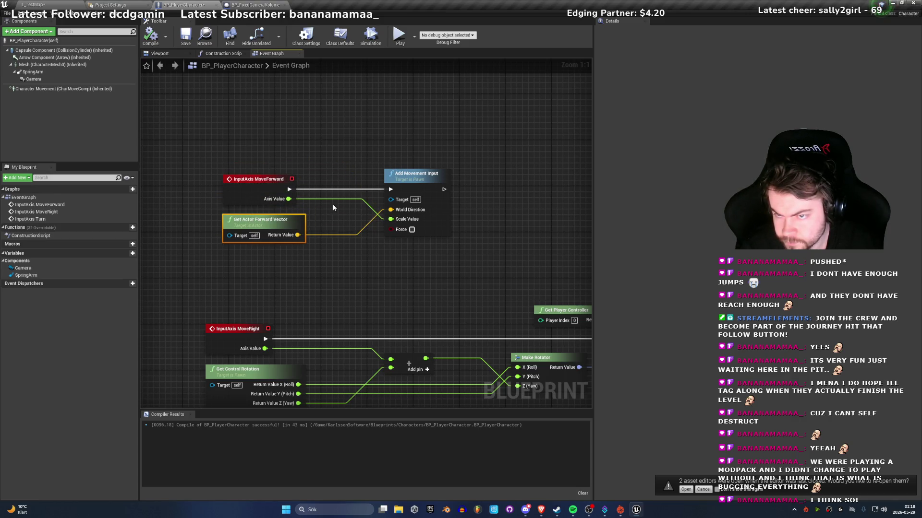
{"action": "double_click", "coordinate": [330, 198]}
{"action": "mouse_move", "coordinate": [330, 199]}
{"action": "left_mouse_down"}
{"action": "mouse_move", "coordinate": [319, 254]}
{"action": "mouse_move", "coordinate": [331, 216]}
{"action": "left_mouse_up"}
{"action": "key", "text": "ctrl+z"}
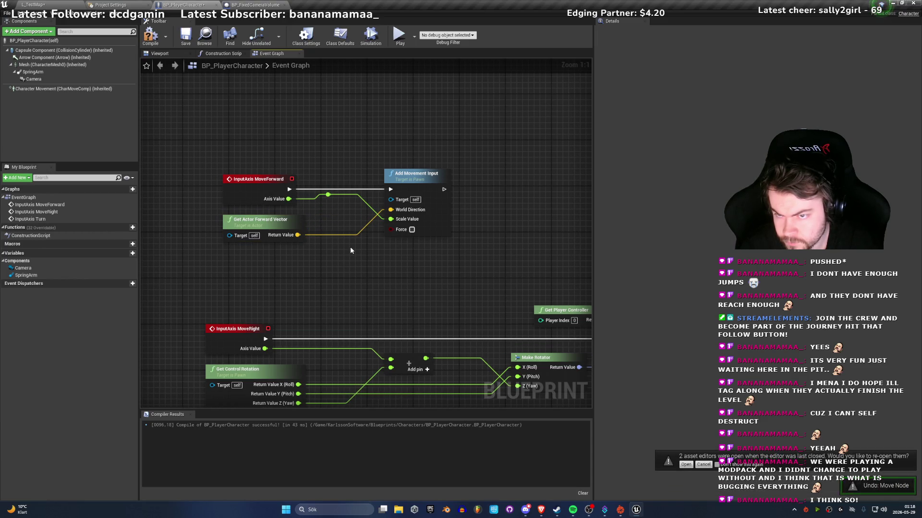
Step: Line up Get Player Controller beside Set Control Rotation
{"action": "scroll", "coordinate": [432, 268], "scroll_direction": "down", "scroll_amount": 2}
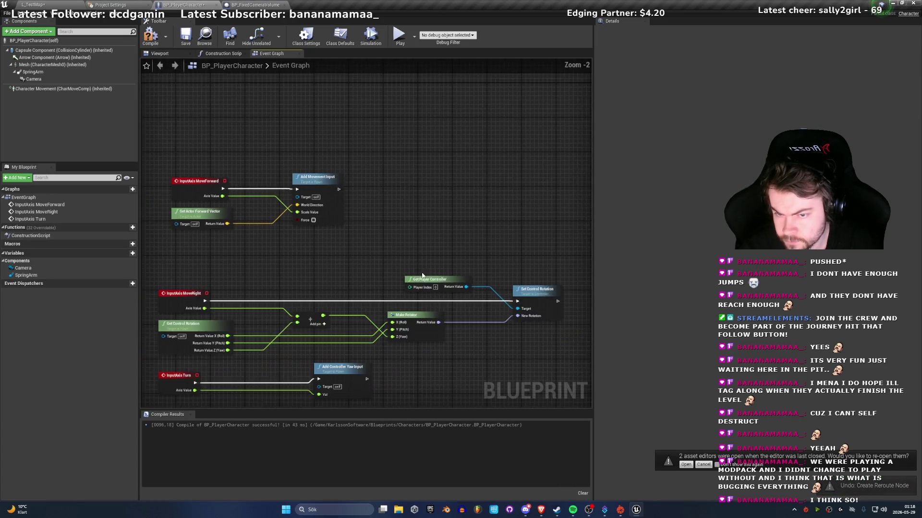
{"action": "left_click_drag", "start_coordinate": [512, 194], "coordinate": [368, 210]}
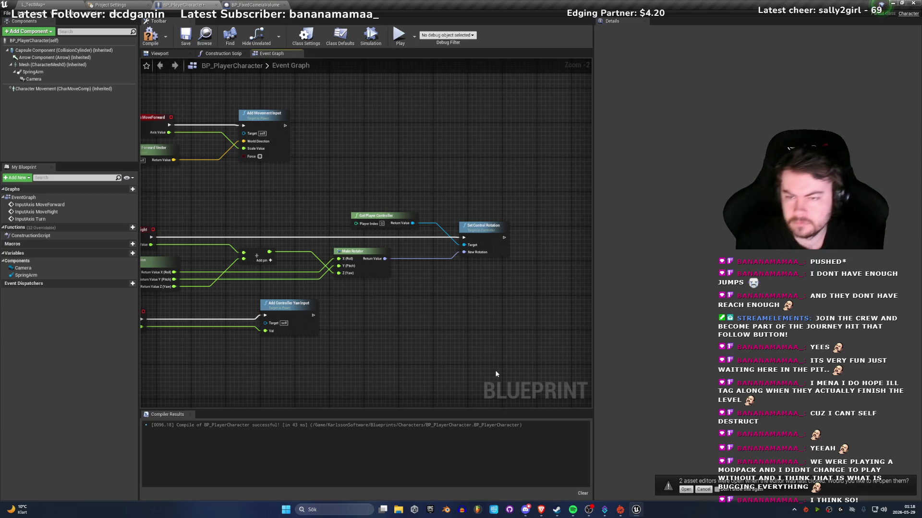
{"action": "scroll", "coordinate": [466, 333], "scroll_direction": "up", "scroll_amount": 2}
{"action": "left_click_drag", "start_coordinate": [460, 282], "coordinate": [529, 282]}
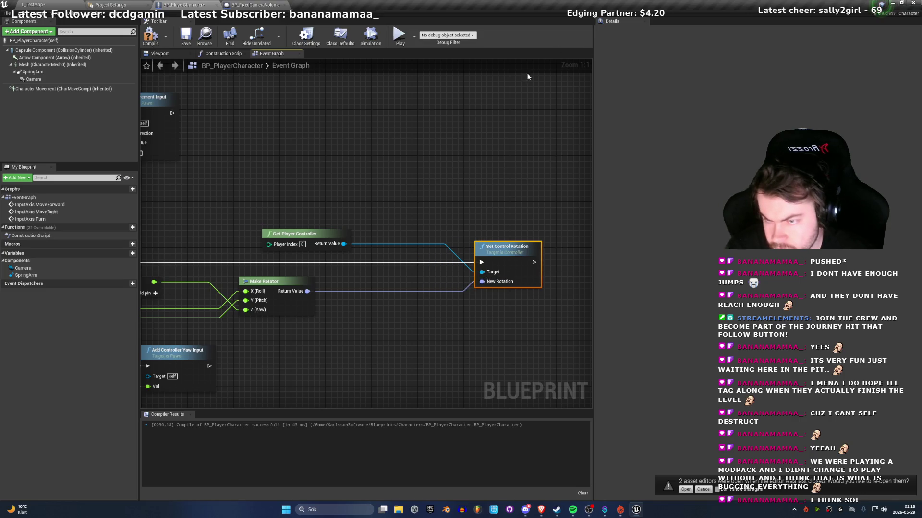
{"action": "left_click_drag", "start_coordinate": [334, 244], "coordinate": [413, 280]}
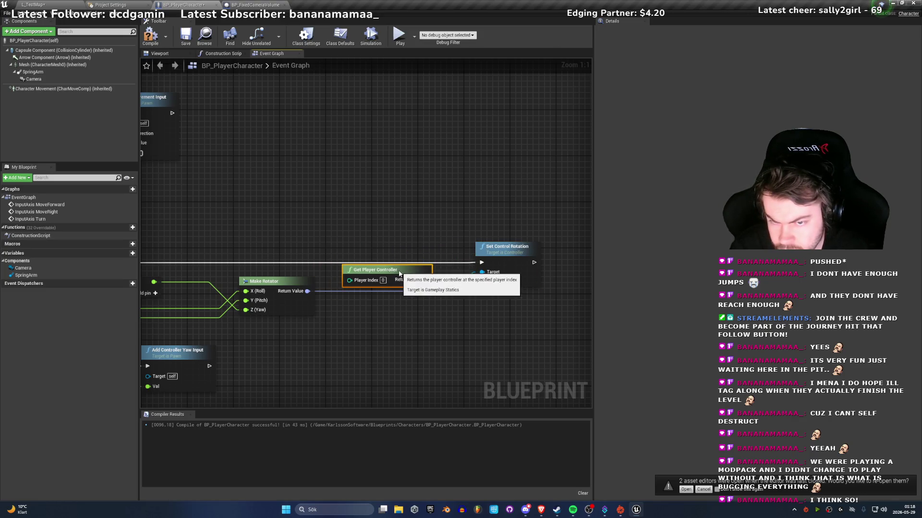
{"action": "left_click", "coordinate": [520, 269], "text": "shift"}
{"action": "left_click", "coordinate": [456, 298]}
{"action": "left_click_drag", "start_coordinate": [386, 271], "coordinate": [392, 276]}
Step: Shift the three rotation nodes down slightly and compile BP_PlayerCharacter
{"action": "left_click_drag", "start_coordinate": [447, 321], "coordinate": [695, 315]}
{"action": "scroll", "coordinate": [384, 305], "scroll_direction": "down", "scroll_amount": 3}
{"action": "mouse_move", "coordinate": [384, 306]}
{"action": "left_mouse_down"}
{"action": "mouse_move", "coordinate": [438, 299]}
{"action": "mouse_move", "coordinate": [185, 275]}
{"action": "left_mouse_up"}
{"action": "left_click_drag", "start_coordinate": [425, 270], "coordinate": [425, 274]}
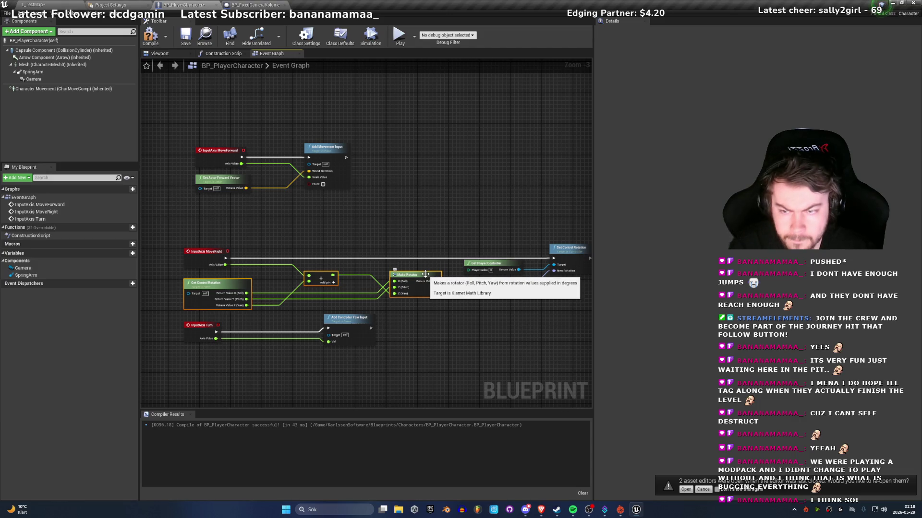
{"action": "left_click", "coordinate": [472, 336]}
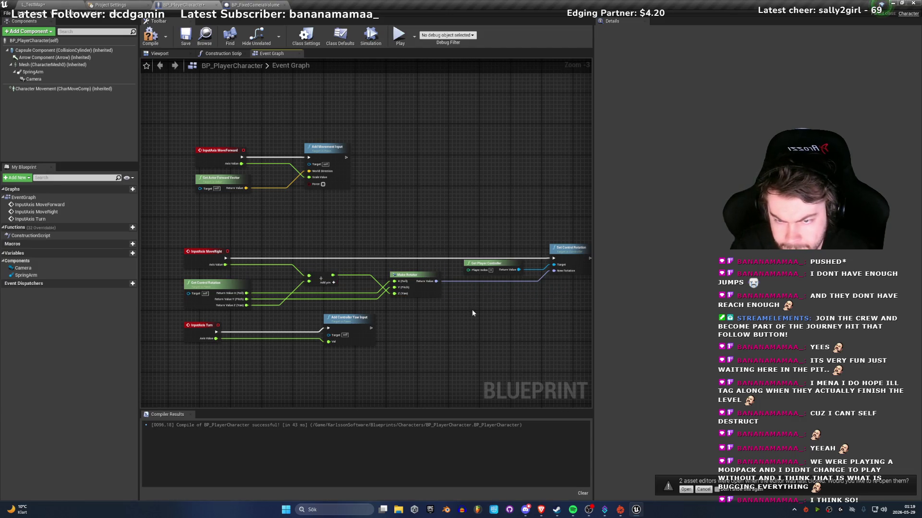
{"action": "left_click", "coordinate": [486, 266]}
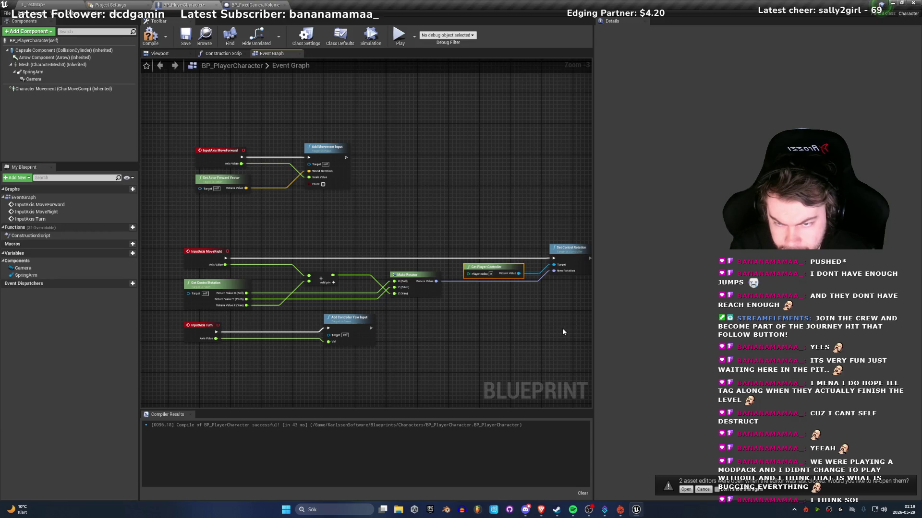
{"action": "scroll", "coordinate": [482, 297], "scroll_direction": "up", "scroll_amount": 3}
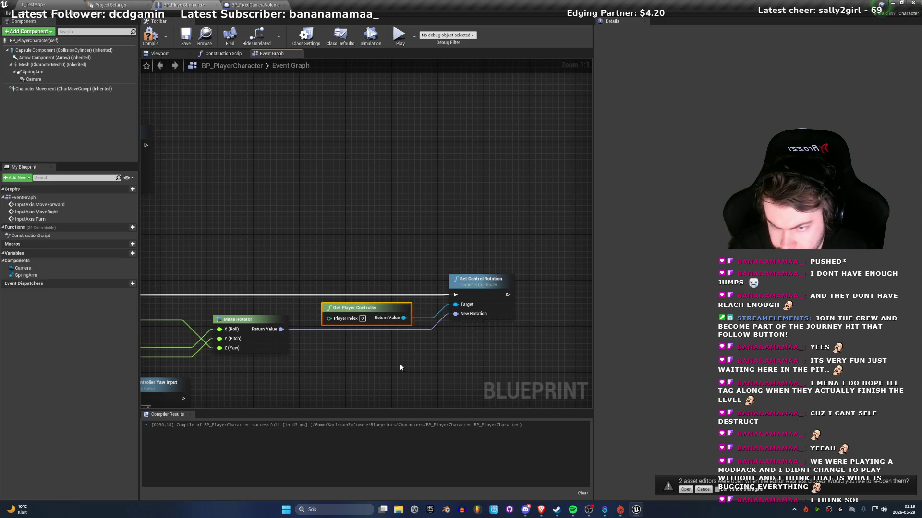
{"action": "left_click_drag", "start_coordinate": [399, 364], "coordinate": [479, 361]}
{"action": "scroll", "coordinate": [479, 361], "scroll_direction": "down", "scroll_amount": 6}
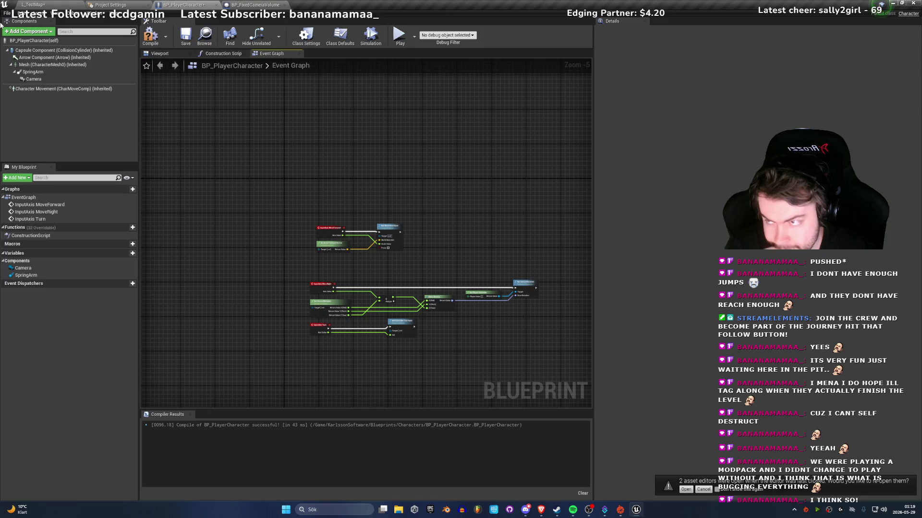
{"action": "left_click", "coordinate": [144, 40]}
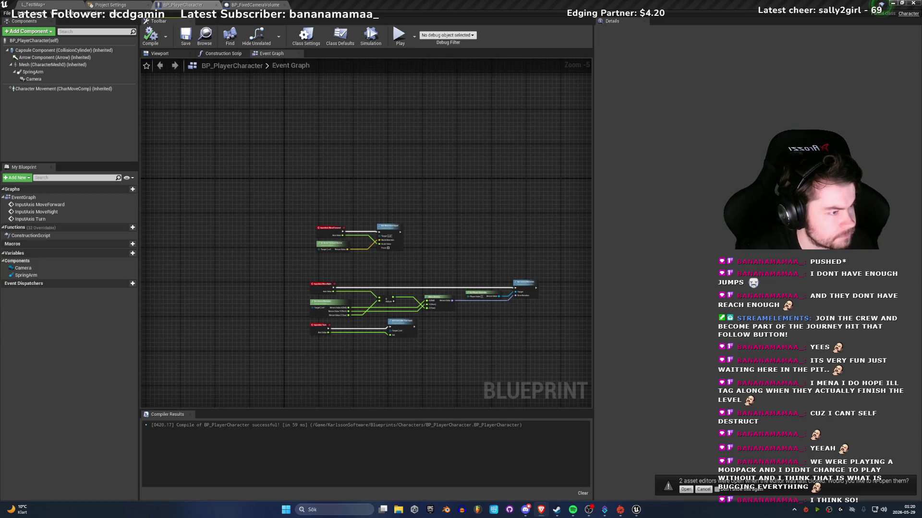
Step: Check the Compiler Results log showing BP_PlayerCharacter compiled in 55 ms
{"action": "scroll", "coordinate": [365, 275], "scroll_direction": "up", "scroll_amount": 3}
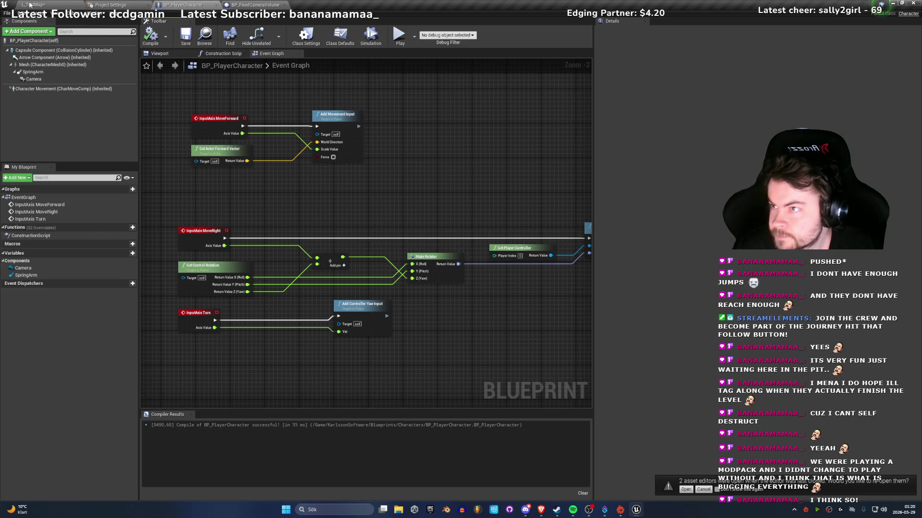
Step: Run and stop a quick play-test, then show BP_FixedCameraVolume's Viewport
{"action": "left_click", "coordinate": [399, 36]}
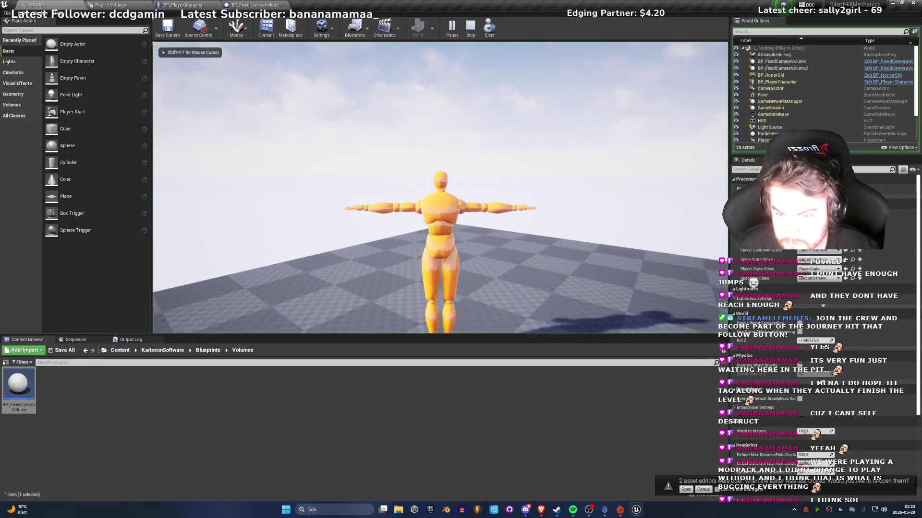
{"action": "key", "text": "Escape"}
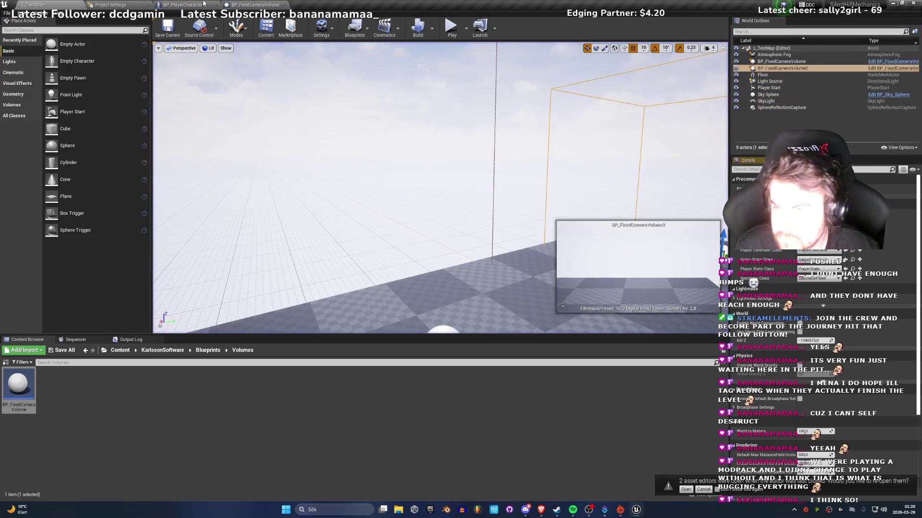
{"action": "left_click", "coordinate": [254, 4]}
{"action": "left_click", "coordinate": [159, 53]}
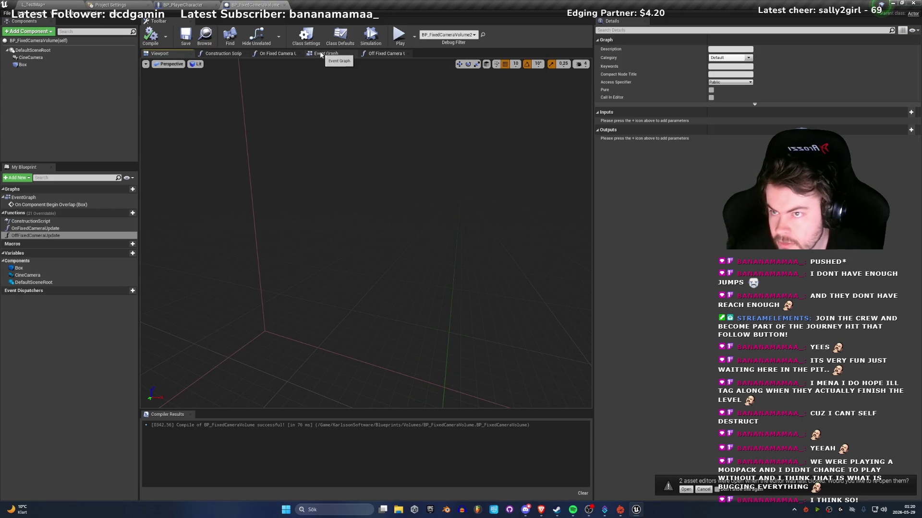
Step: Arrange the Get Player Controller and Self nodes in On Fixed Camera Update
{"action": "left_click", "coordinate": [277, 54]}
{"action": "mouse_move", "coordinate": [427, 318]}
{"action": "left_mouse_down"}
{"action": "mouse_move", "coordinate": [148, 324]}
{"action": "mouse_move", "coordinate": [313, 354]}
{"action": "left_mouse_up"}
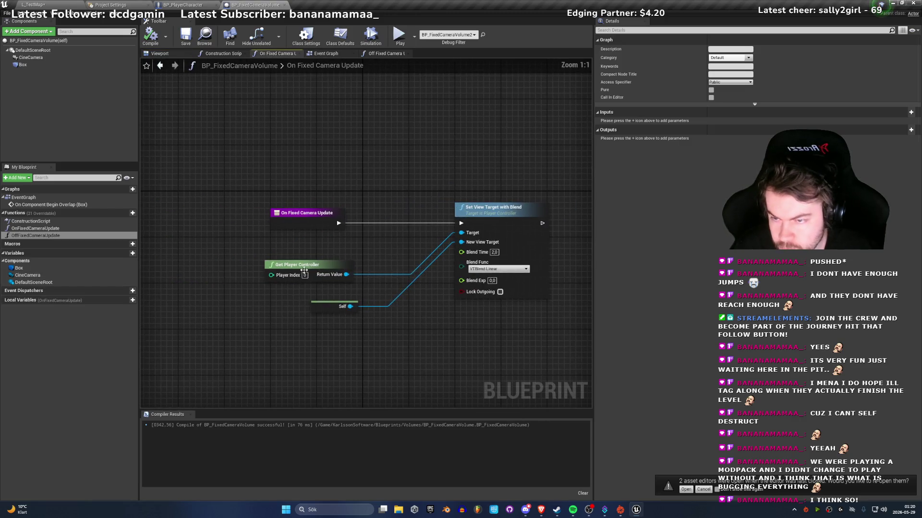
{"action": "left_click", "coordinate": [290, 246]}
{"action": "left_click_drag", "start_coordinate": [290, 246], "coordinate": [297, 246]}
{"action": "left_click_drag", "start_coordinate": [321, 305], "coordinate": [282, 270]}
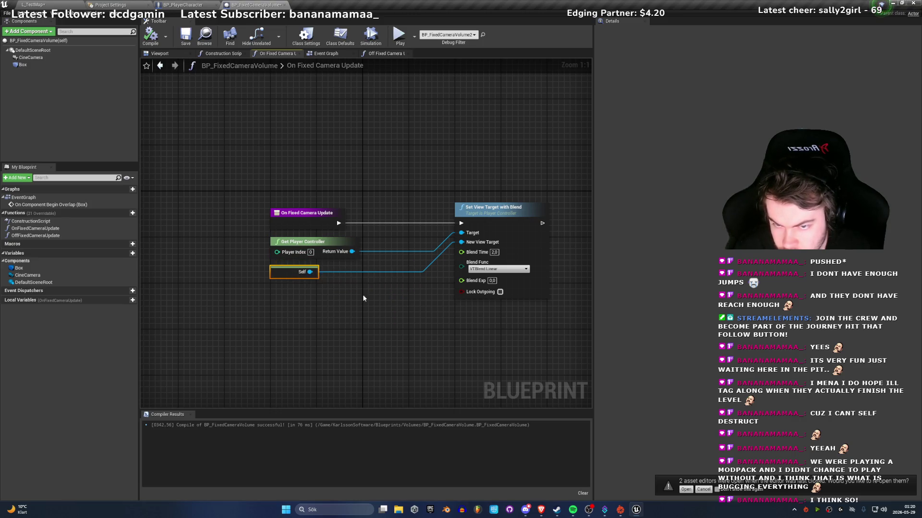
Step: Set the Blend Time input to 0
{"action": "mouse_move", "coordinate": [461, 252]}
{"action": "left_mouse_down"}
{"action": "mouse_move", "coordinate": [398, 279]}
{"action": "mouse_move", "coordinate": [274, 302]}
{"action": "mouse_move", "coordinate": [380, 277]}
{"action": "left_mouse_up"}
{"action": "left_click", "coordinate": [499, 255]}
{"action": "type", "text": "0"}
{"action": "key", "text": "Return"}
Step: Promote Blend Time to an Instance Editable variable and compile BP_FixedCameraVolume
{"action": "left_click_drag", "start_coordinate": [461, 252], "coordinate": [278, 311]}
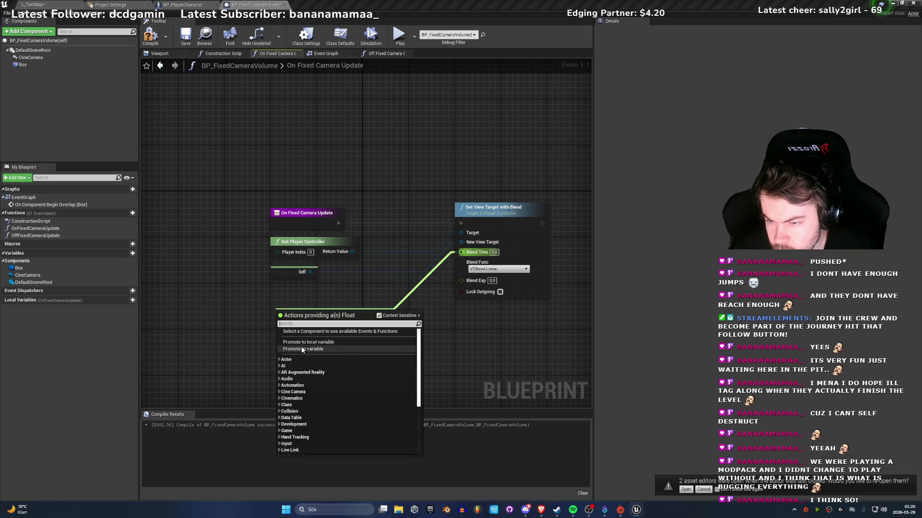
{"action": "left_click", "coordinate": [310, 361]}
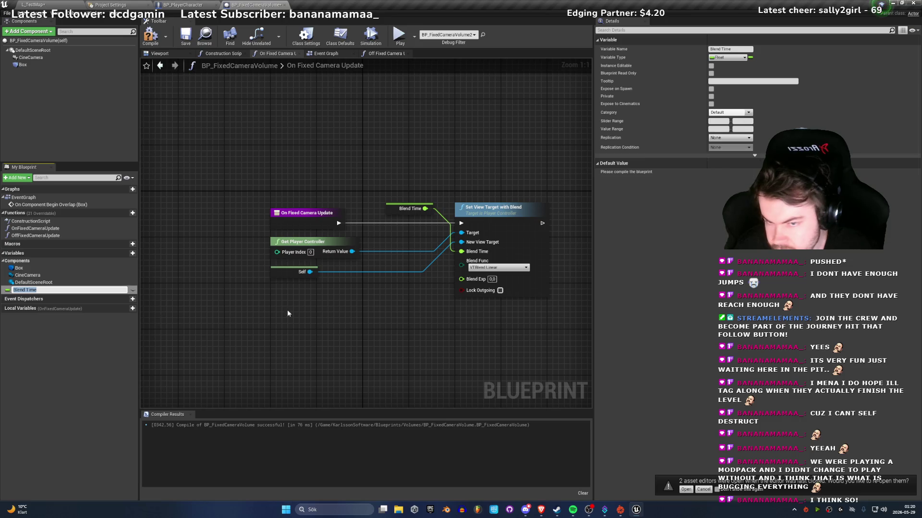
{"action": "key", "text": "Return"}
{"action": "mouse_move", "coordinate": [393, 212]}
{"action": "left_mouse_down"}
{"action": "mouse_move", "coordinate": [271, 293]}
{"action": "mouse_move", "coordinate": [277, 298]}
{"action": "left_mouse_up"}
{"action": "left_click", "coordinate": [269, 303]}
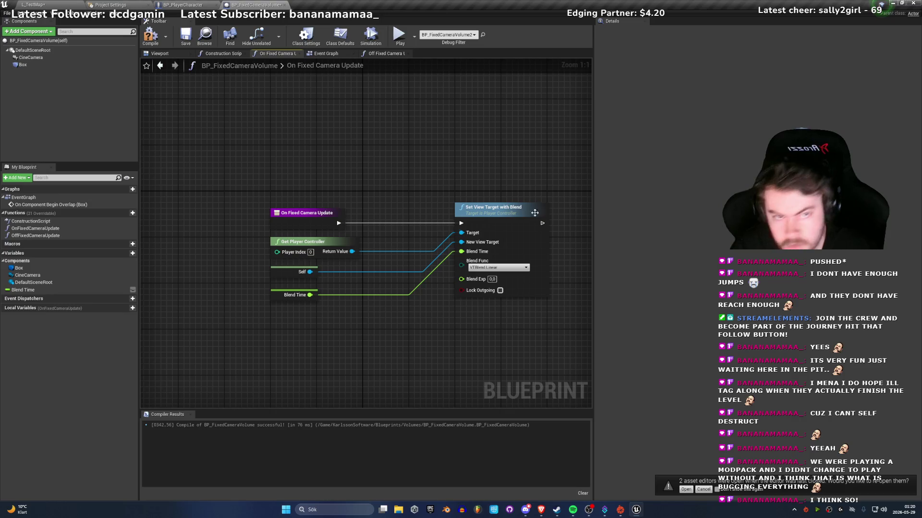
{"action": "left_click", "coordinate": [278, 294]}
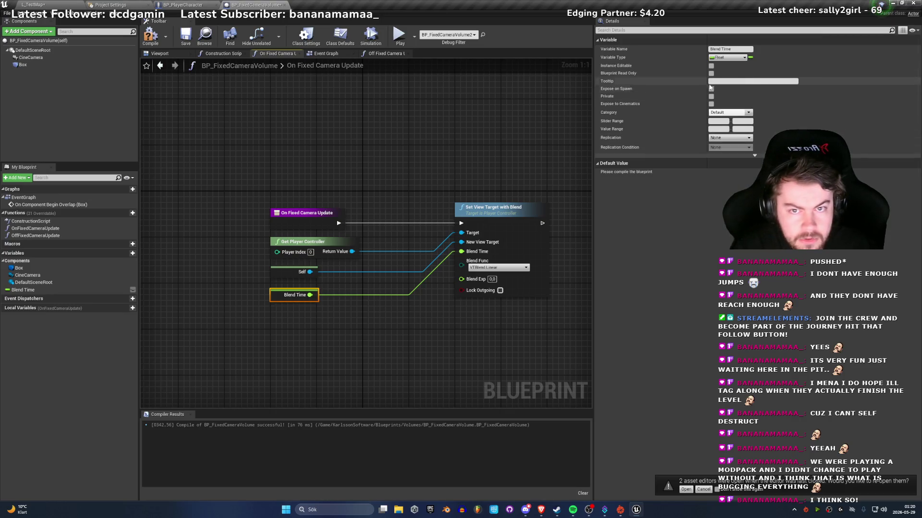
{"action": "left_click", "coordinate": [711, 66]}
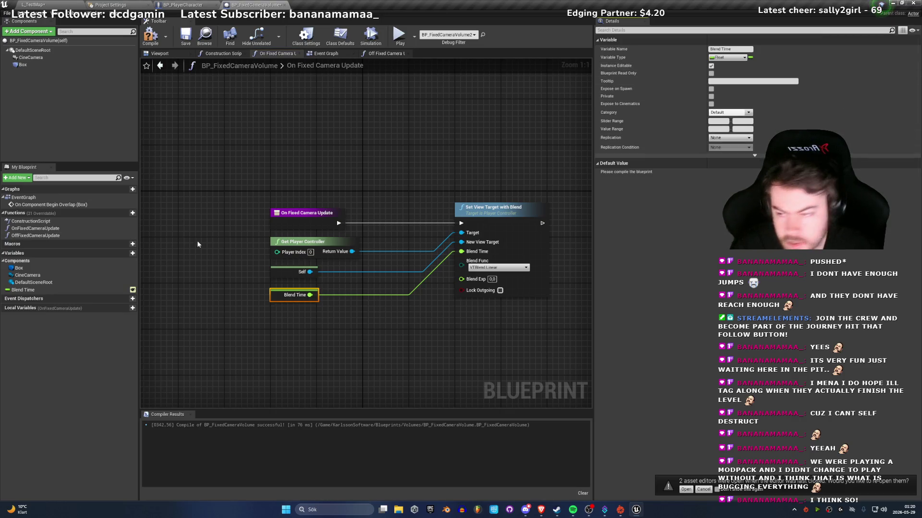
{"action": "left_click", "coordinate": [263, 117]}
{"action": "left_click", "coordinate": [150, 36]}
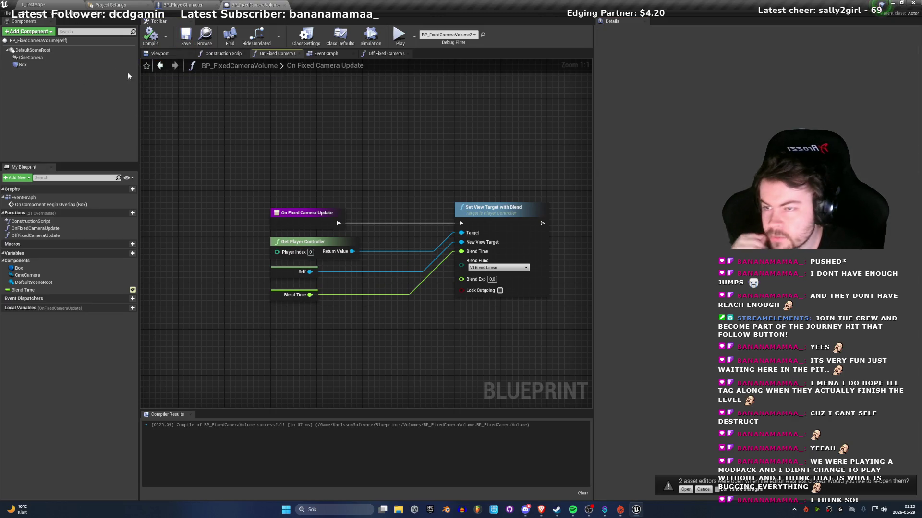
{"action": "left_click", "coordinate": [158, 54]}
Step: Play-test walking forward in L_TestMap, then raise BP_FixedCameraVolume2 higher
{"action": "left_click", "coordinate": [34, 4]}
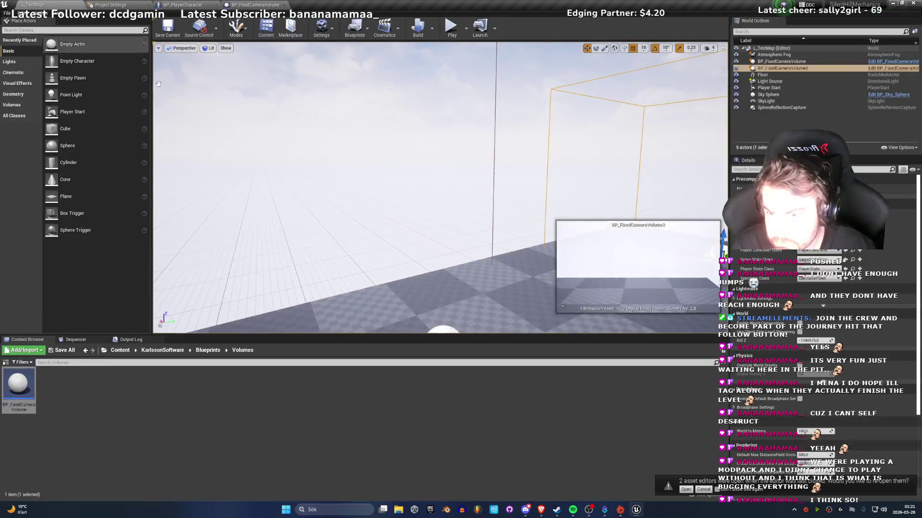
{"action": "left_click", "coordinate": [452, 26]}
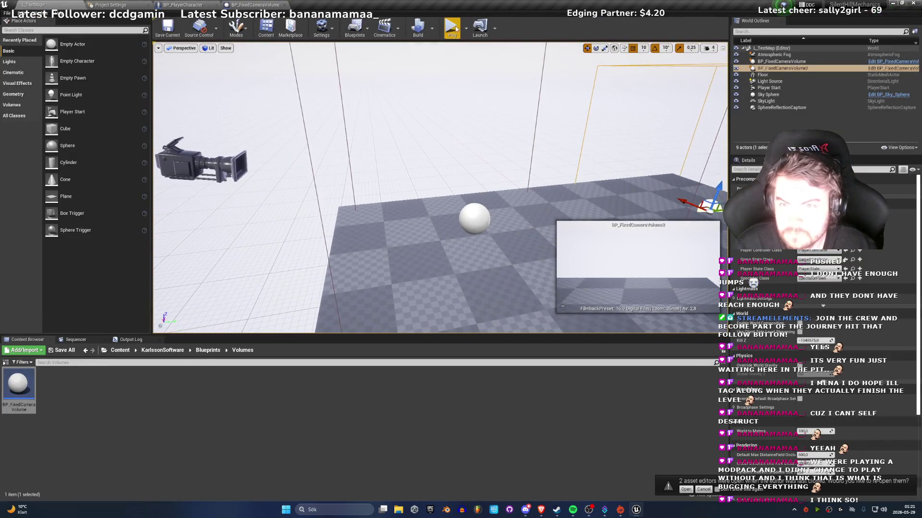
{"action": "left_click", "coordinate": [444, 191]}
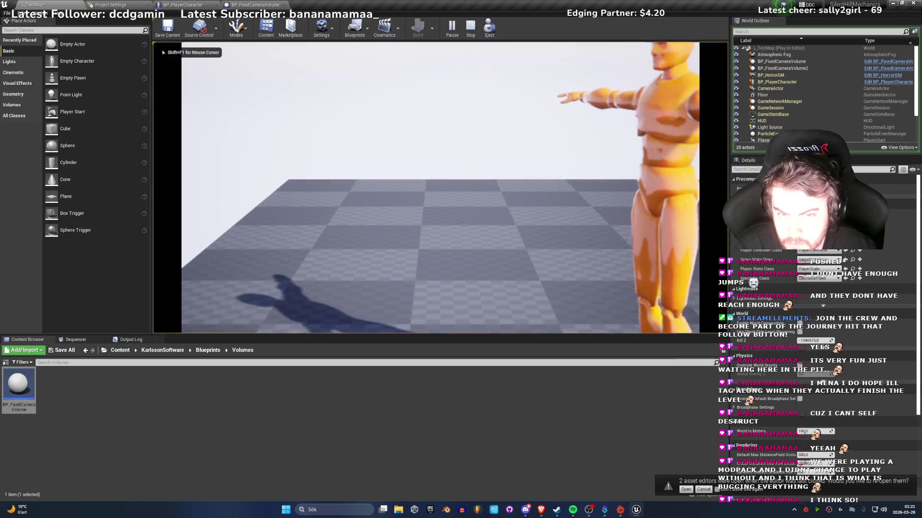
{"action": "key", "text": "w"}
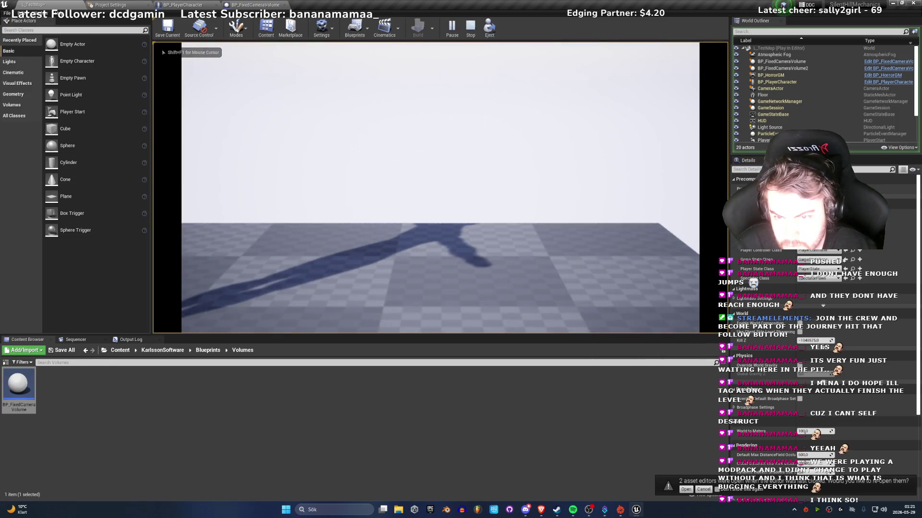
{"action": "key", "text": "w"}
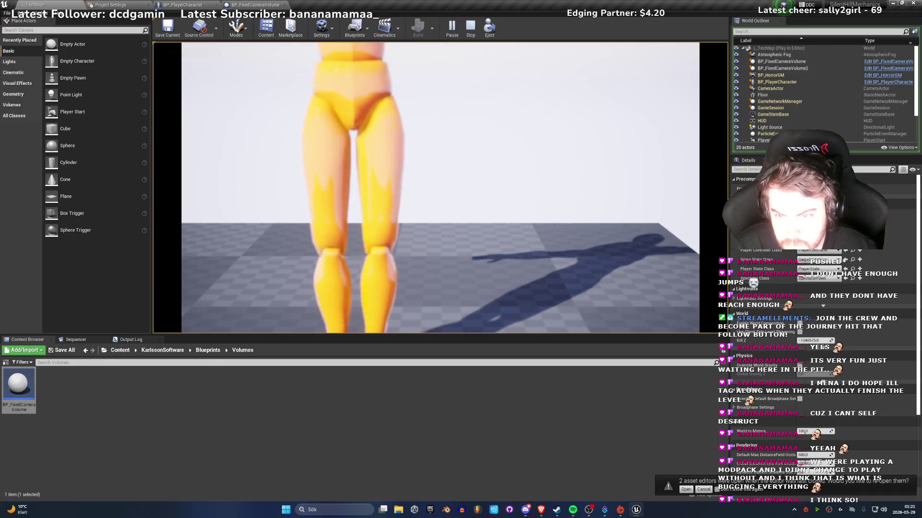
{"action": "key", "text": "Escape"}
{"action": "mouse_move", "coordinate": [345, 130]}
{"action": "left_mouse_down"}
{"action": "mouse_move", "coordinate": [288, 135]}
{"action": "mouse_move", "coordinate": [345, 129]}
{"action": "left_mouse_up"}
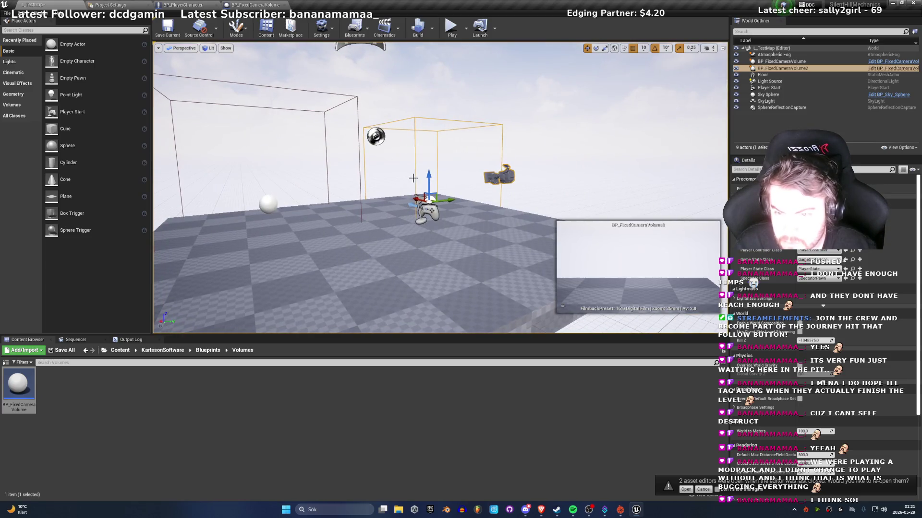
{"action": "mouse_move", "coordinate": [432, 174]}
{"action": "left_mouse_down"}
{"action": "mouse_move", "coordinate": [426, 156]}
{"action": "mouse_move", "coordinate": [393, 183]}
{"action": "mouse_move", "coordinate": [424, 157]}
{"action": "left_mouse_up"}
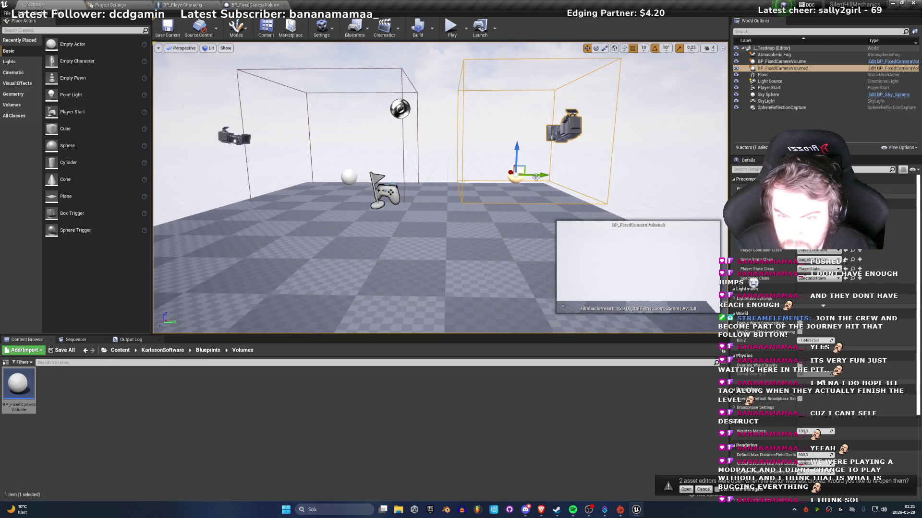
Step: Play-test again, walking the mannequin with WASD through the fixed camera cuts until Esc
{"action": "left_click", "coordinate": [451, 27]}
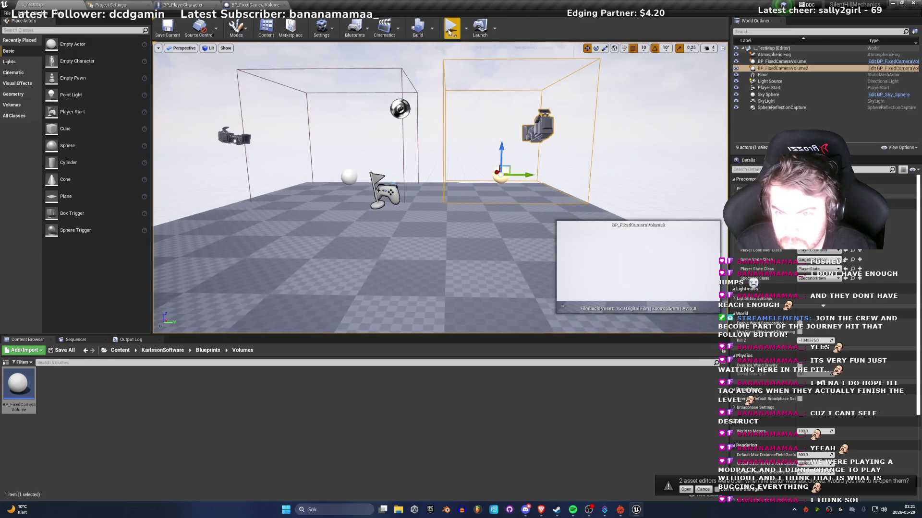
{"action": "key", "text": "a"}
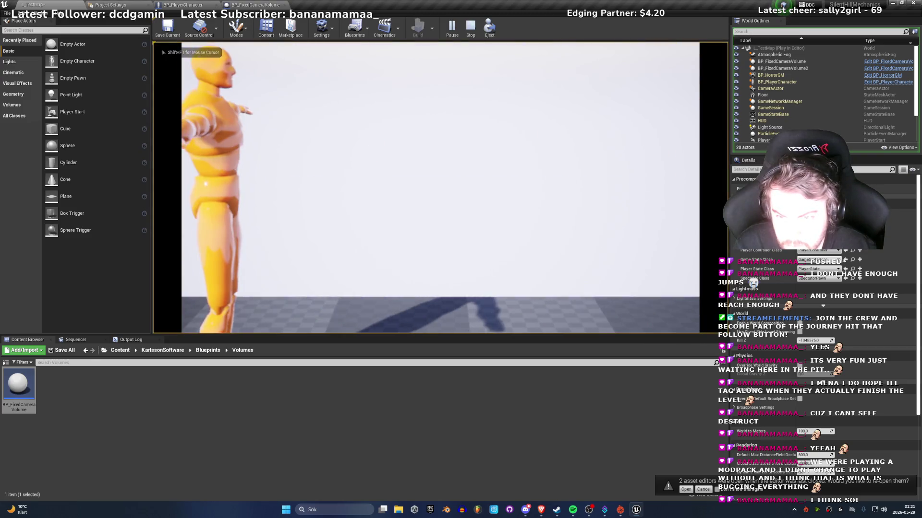
{"action": "key", "text": "s"}
{"action": "key", "text": "a"}
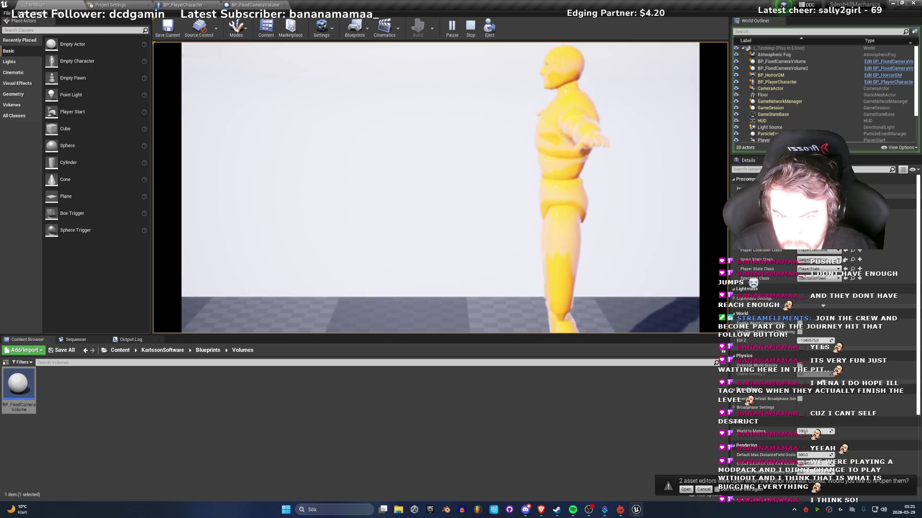
{"action": "key", "text": "w"}
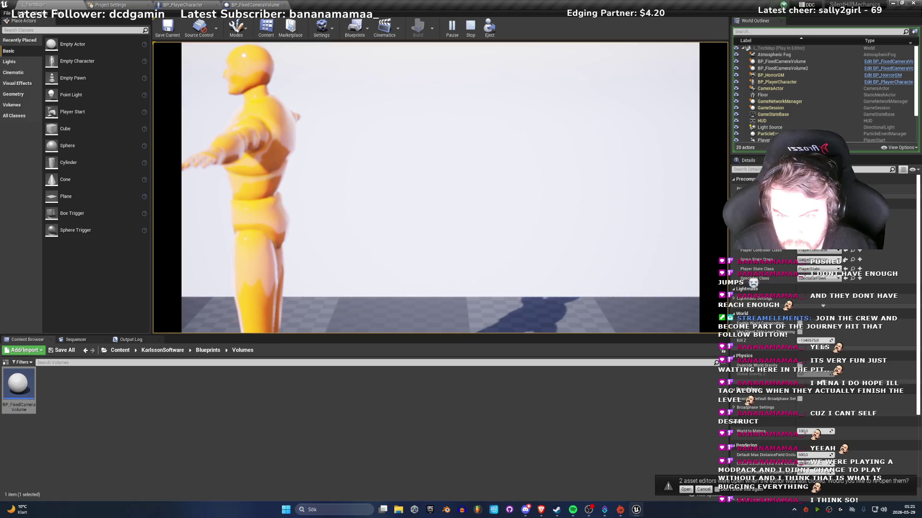
{"action": "key", "text": "d"}
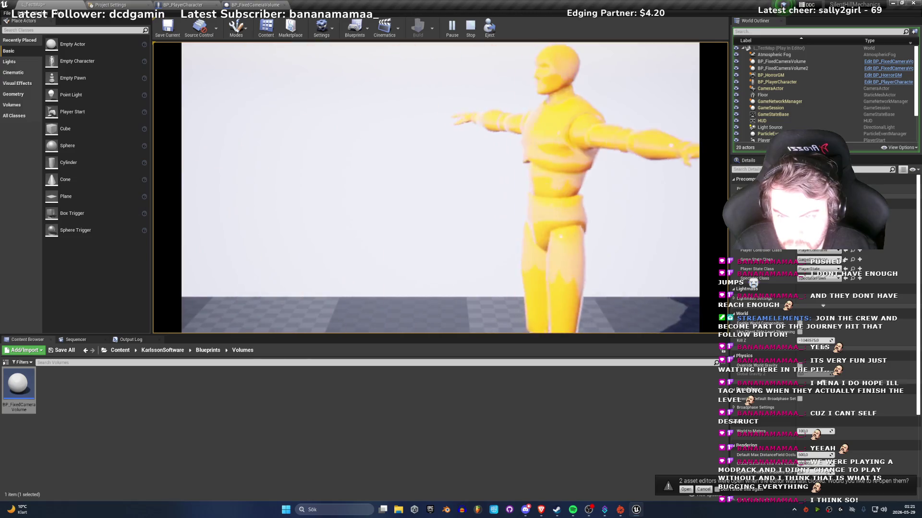
{"action": "key", "text": "s"}
{"action": "key", "text": "a"}
{"action": "key", "text": "a"}
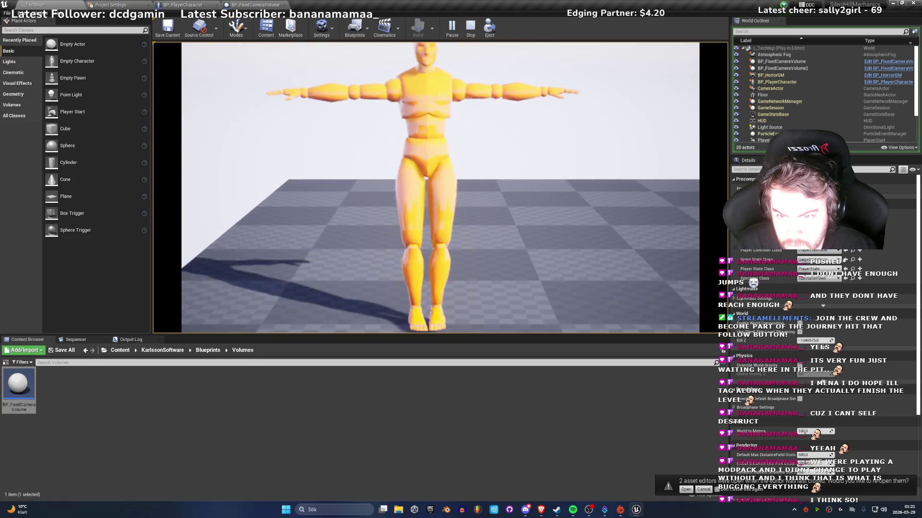
{"action": "key", "text": "d"}
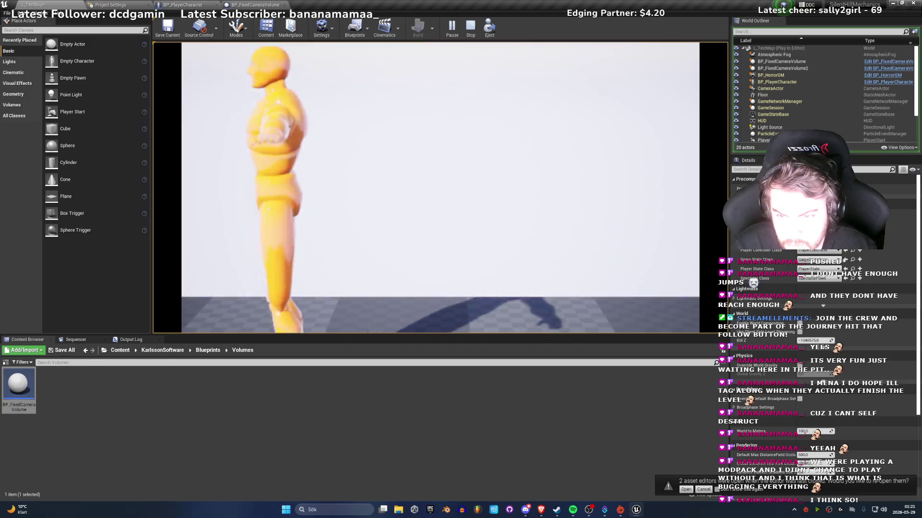
{"action": "key", "text": "a"}
{"action": "key", "text": "a"}
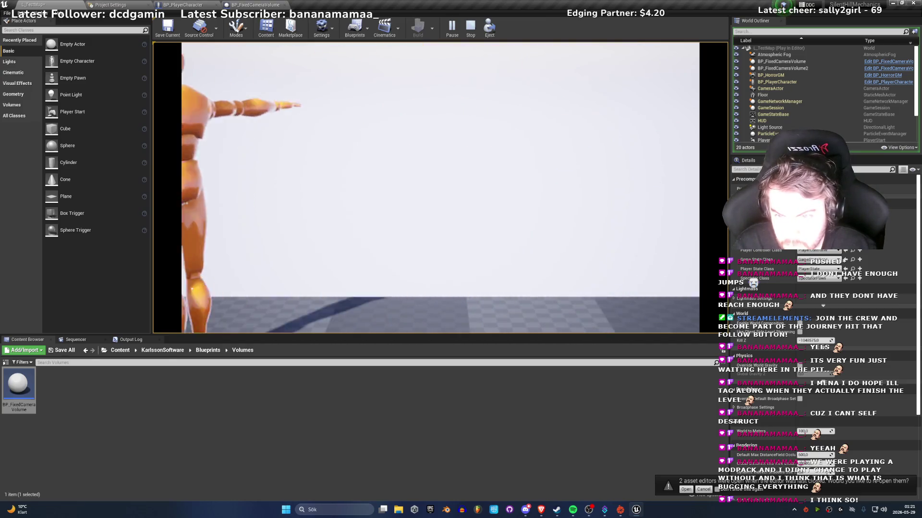
{"action": "key", "text": "a"}
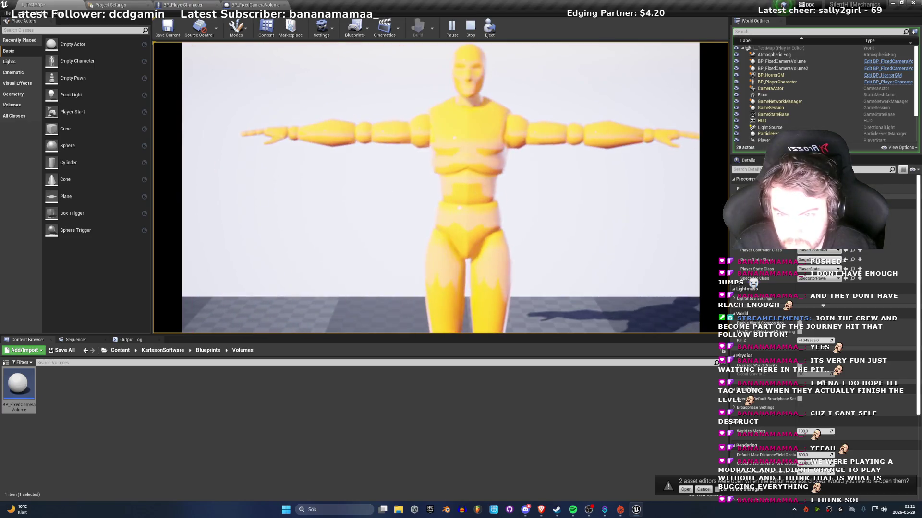
{"action": "key", "text": "s"}
{"action": "key", "text": "s"}
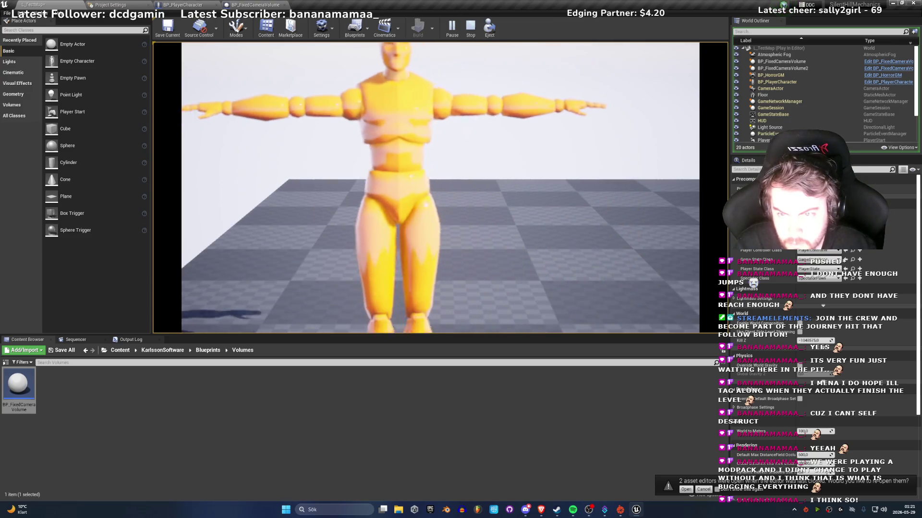
{"action": "key", "text": "s"}
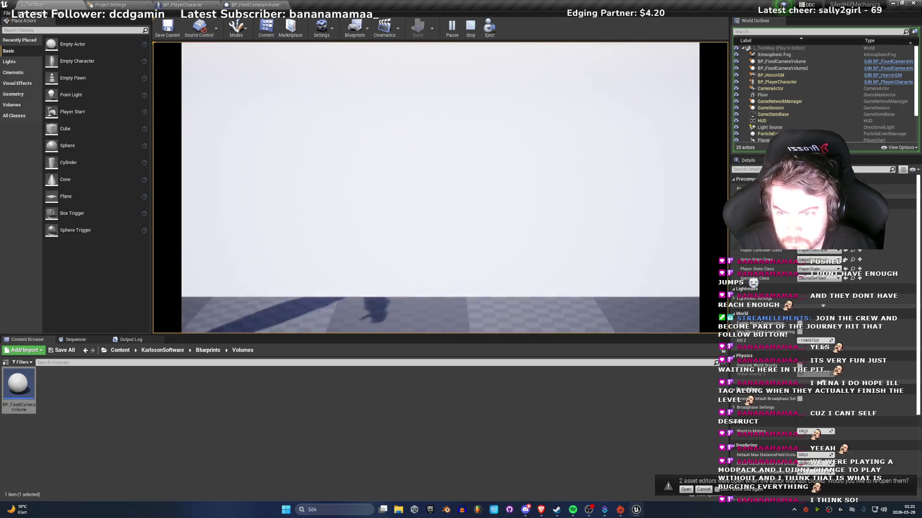
{"action": "key", "text": "s"}
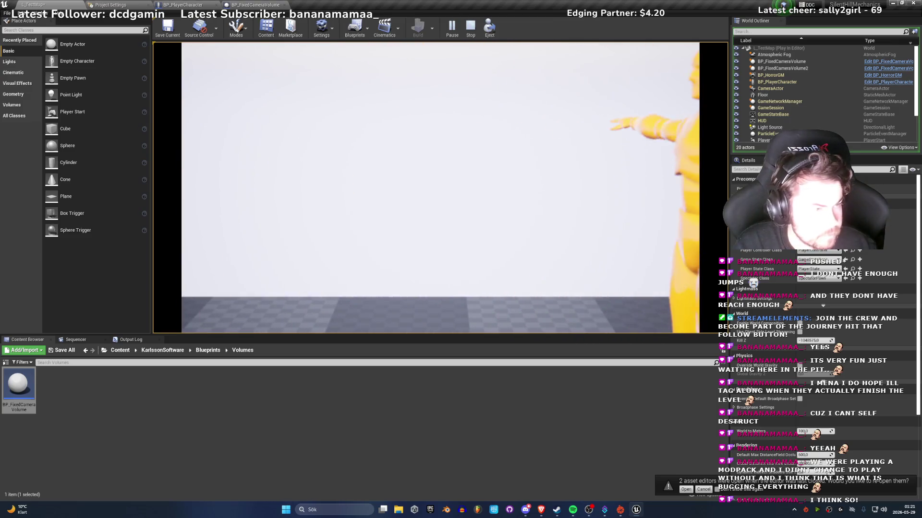
{"action": "key", "text": "w"}
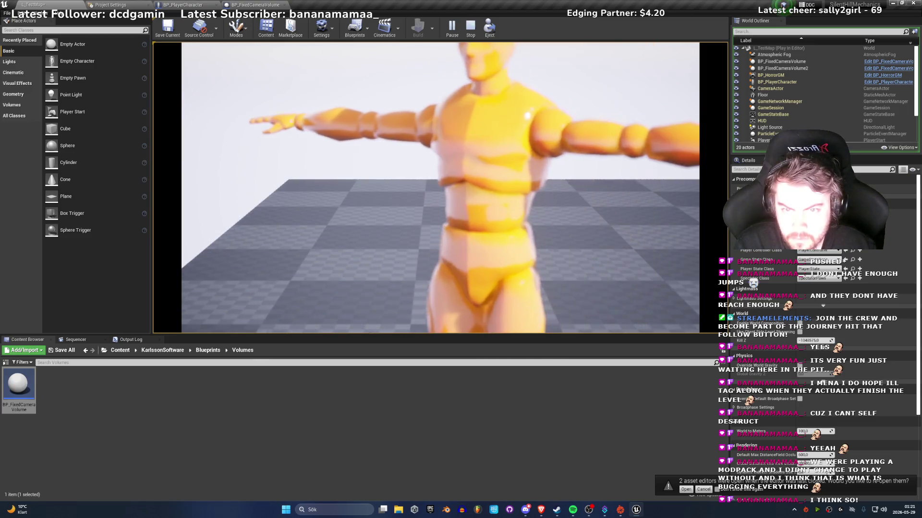
{"action": "key", "text": "s"}
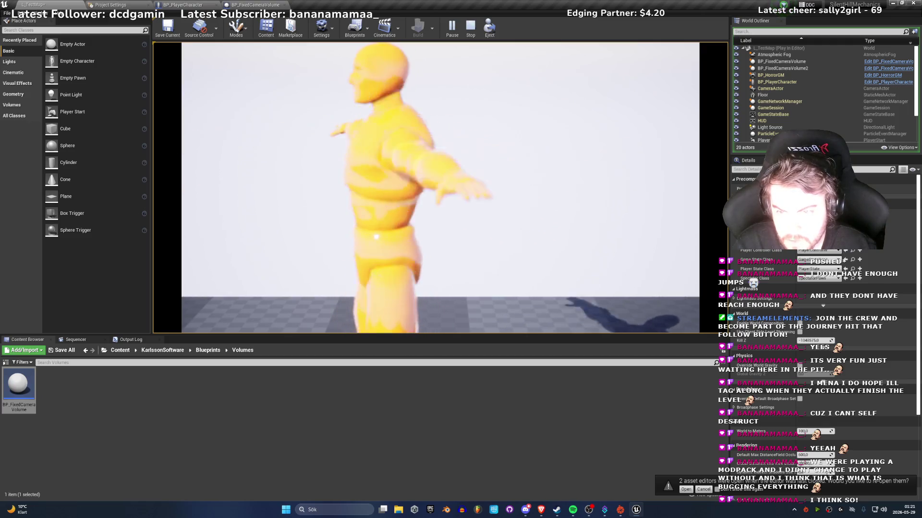
{"action": "key", "text": "s"}
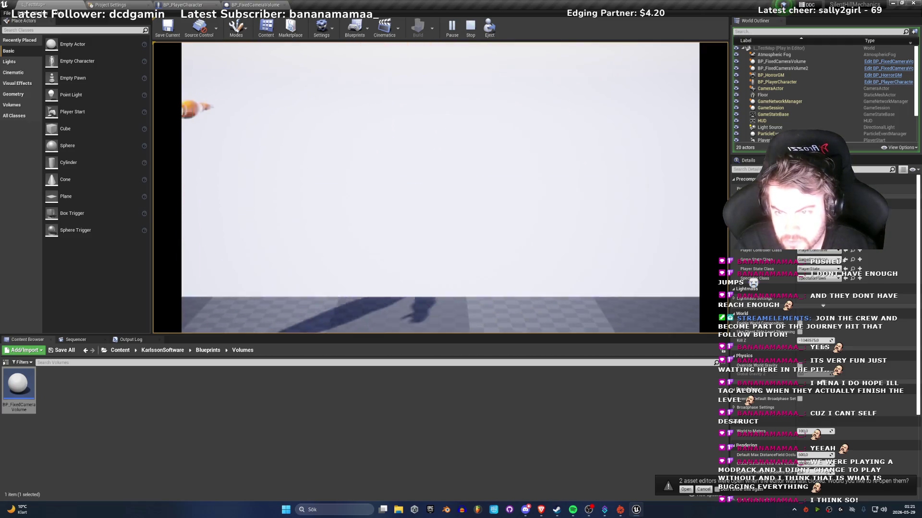
{"action": "key", "text": "a"}
{"action": "key", "text": "s"}
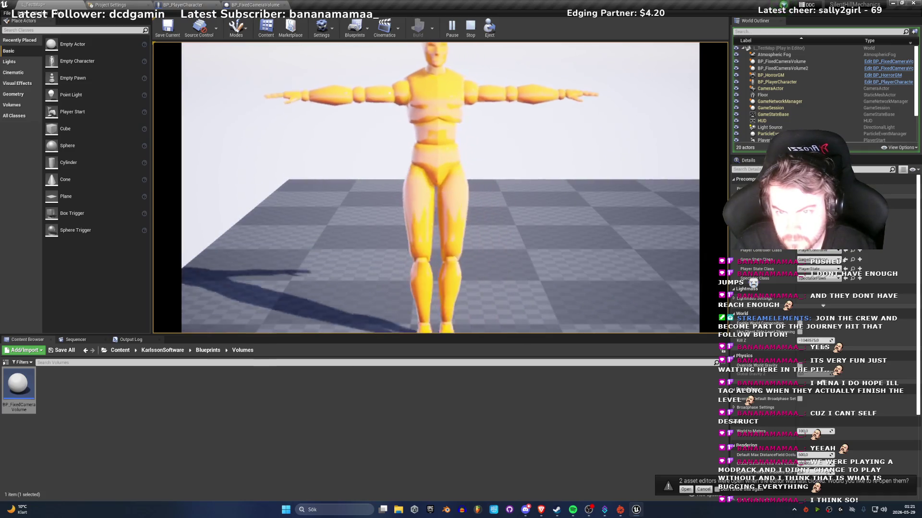
{"action": "key", "text": "a"}
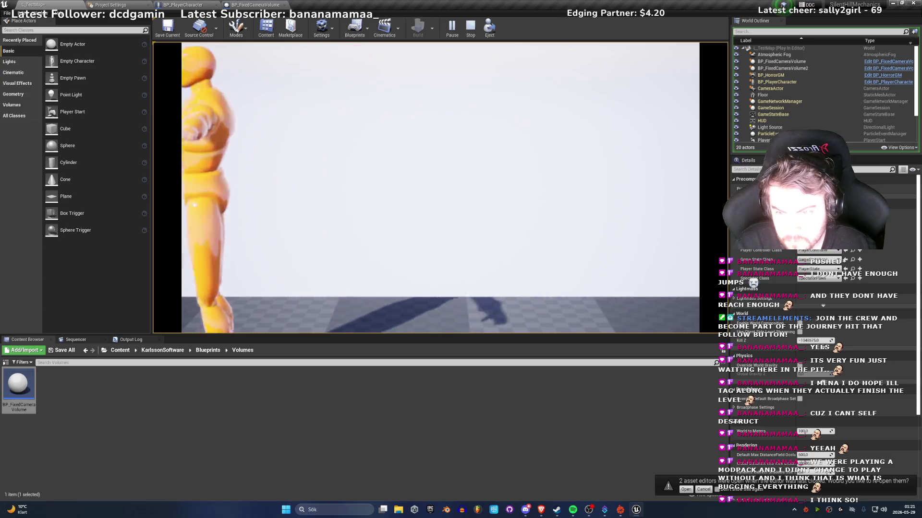
{"action": "key", "text": "s"}
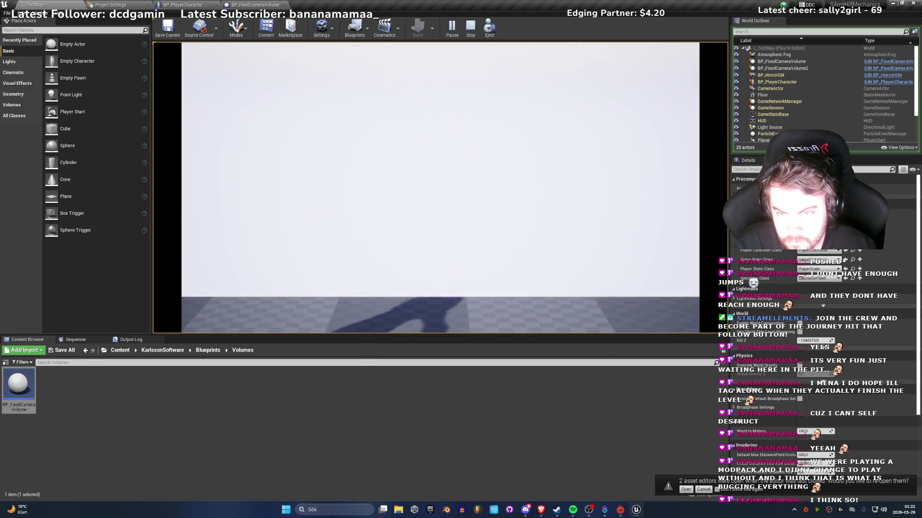
{"action": "key", "text": "d"}
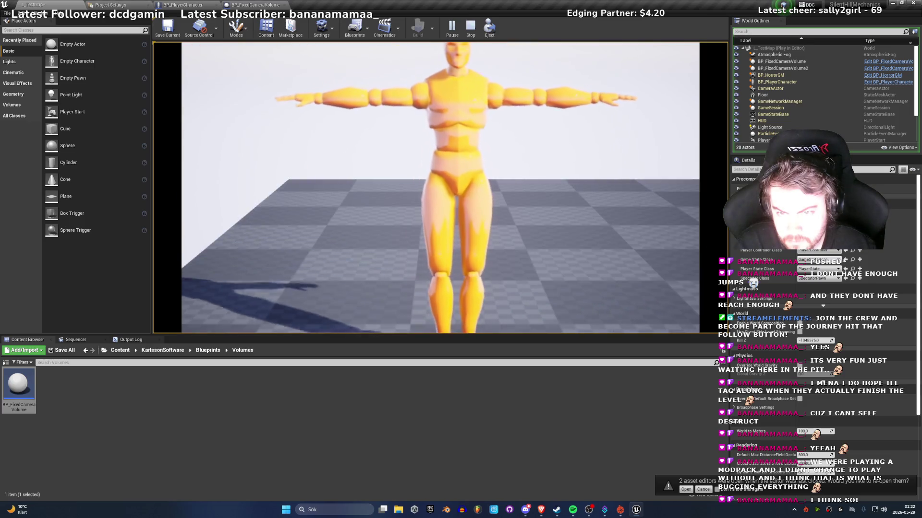
{"action": "key", "text": "a"}
{"action": "key", "text": "s"}
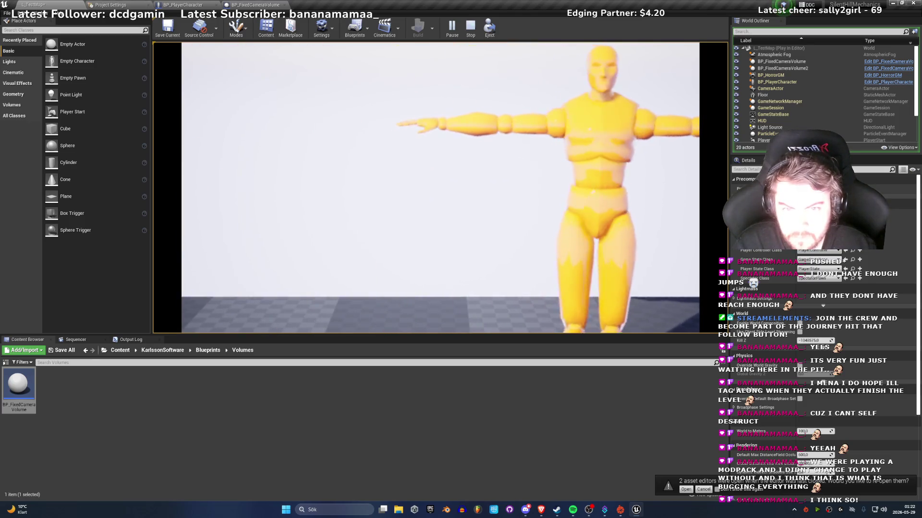
{"action": "key", "text": "s"}
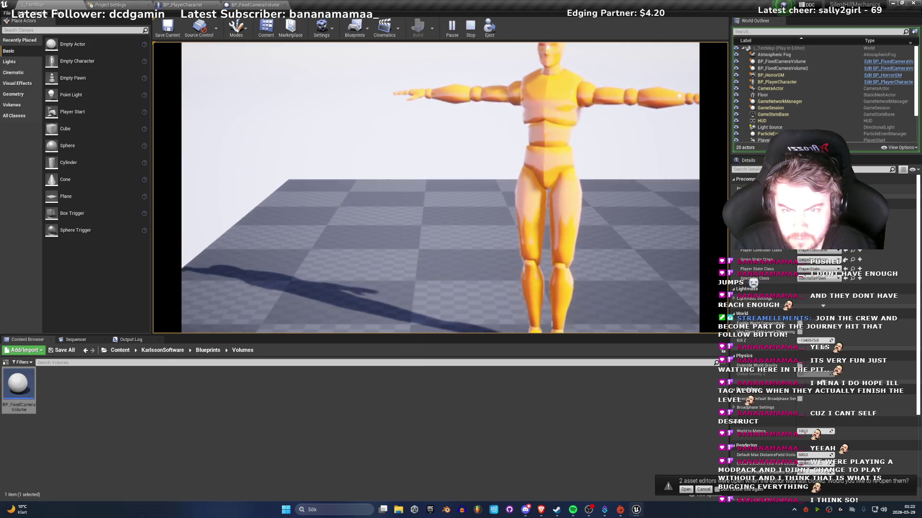
{"action": "key", "text": "w"}
{"action": "key", "text": "a"}
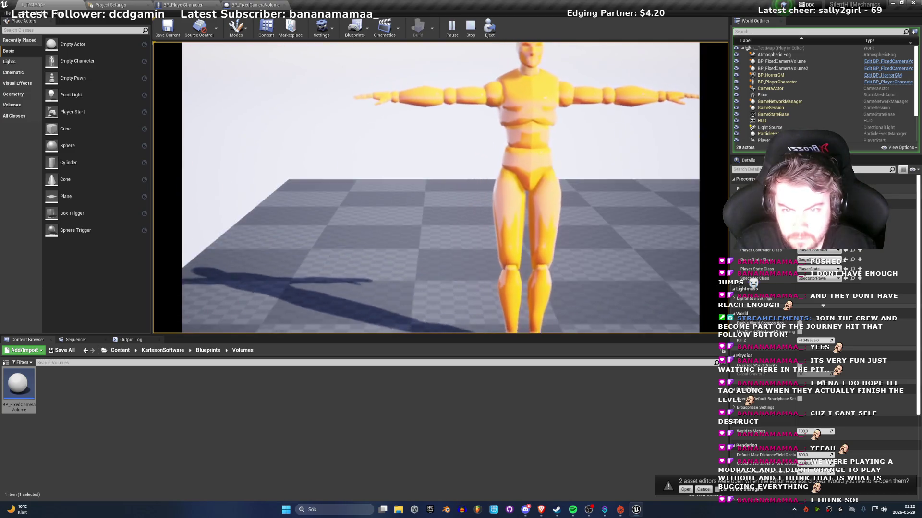
{"action": "key", "text": "Escape"}
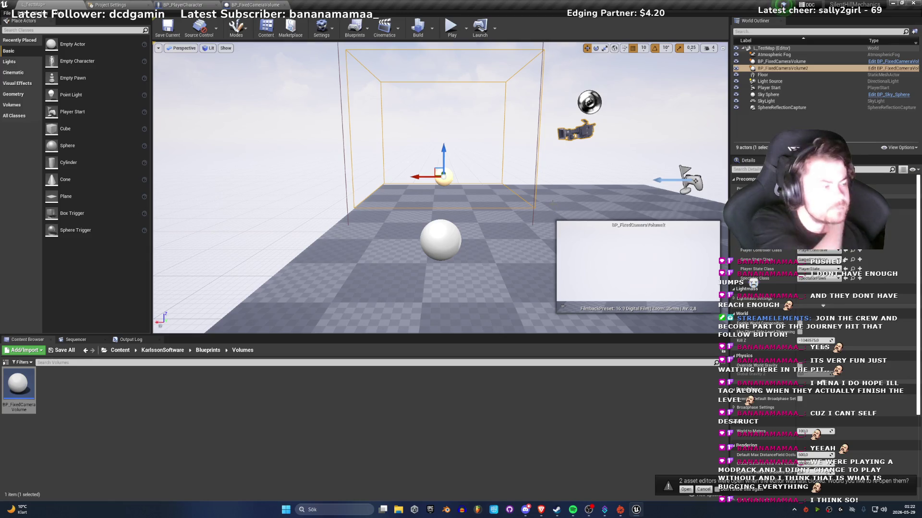
Step: Scale the floor much wider left and right
{"action": "left_click", "coordinate": [496, 275]}
{"action": "key", "text": "r"}
{"action": "mouse_move", "coordinate": [481, 133]}
{"action": "left_mouse_down"}
{"action": "mouse_move", "coordinate": [456, 144]}
{"action": "mouse_move", "coordinate": [432, 182]}
{"action": "mouse_move", "coordinate": [420, 177]}
{"action": "left_mouse_up"}
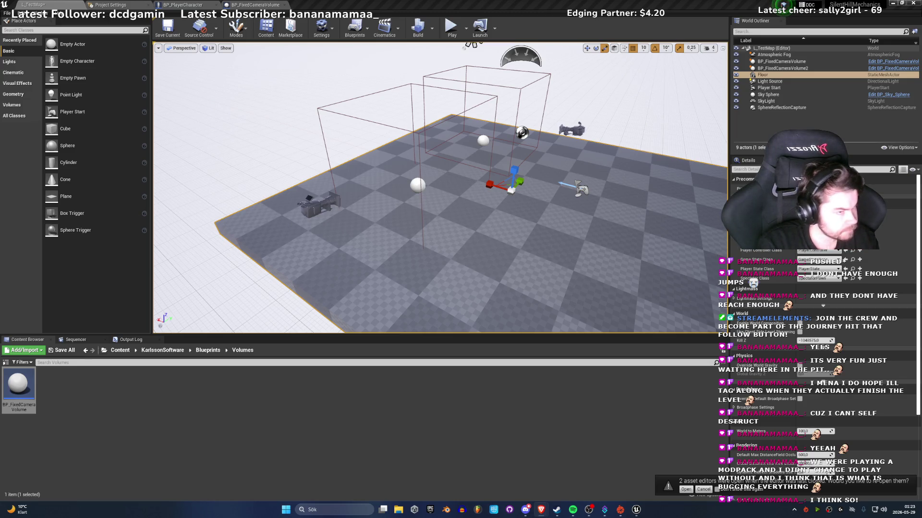
Step: Move both fixed camera volumes left together and start a play-test
{"action": "left_click_drag", "start_coordinate": [440, 192], "coordinate": [440, 164]}
{"action": "scroll", "coordinate": [440, 187], "scroll_direction": "down", "scroll_amount": 3}
{"action": "left_click", "coordinate": [454, 181]}
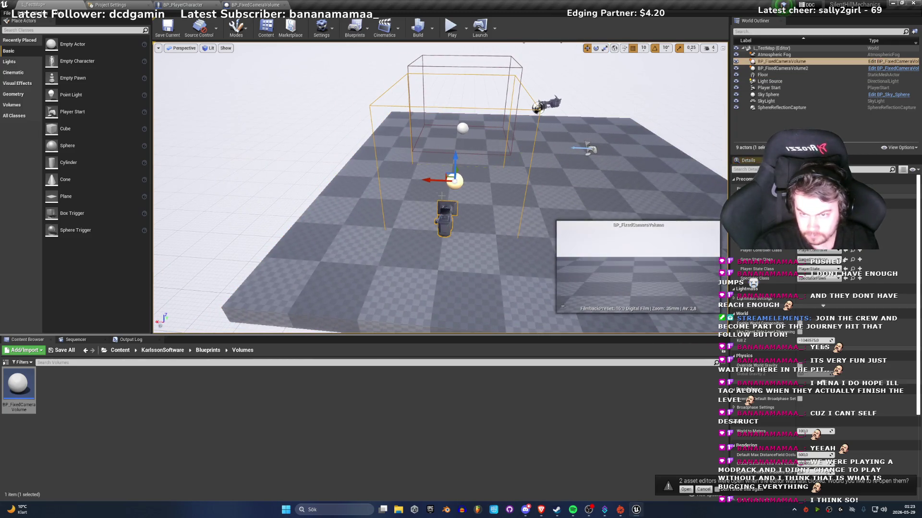
{"action": "left_click_drag", "start_coordinate": [431, 181], "coordinate": [319, 165]}
{"action": "key", "text": "ctrl+z"}
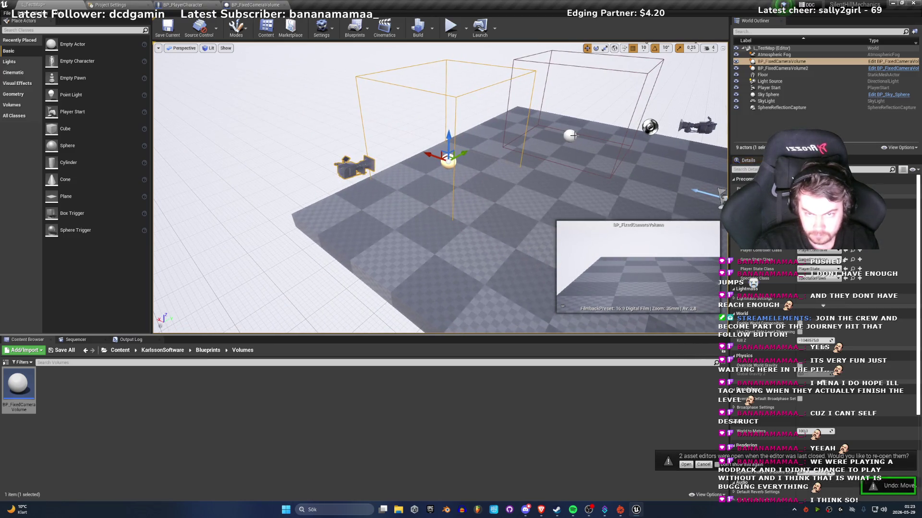
{"action": "left_click", "coordinate": [567, 136], "text": "ctrl"}
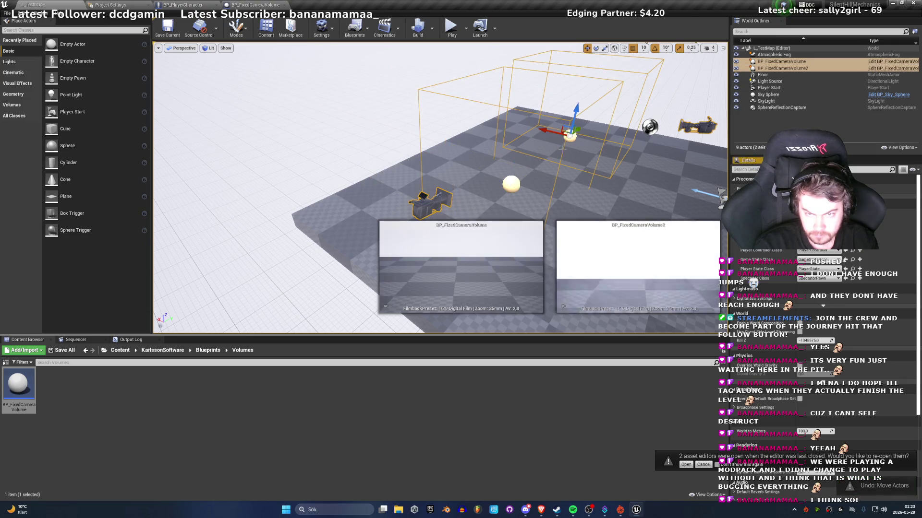
{"action": "mouse_move", "coordinate": [542, 133]}
{"action": "left_mouse_down"}
{"action": "mouse_move", "coordinate": [495, 123]}
{"action": "mouse_move", "coordinate": [503, 128]}
{"action": "left_mouse_up"}
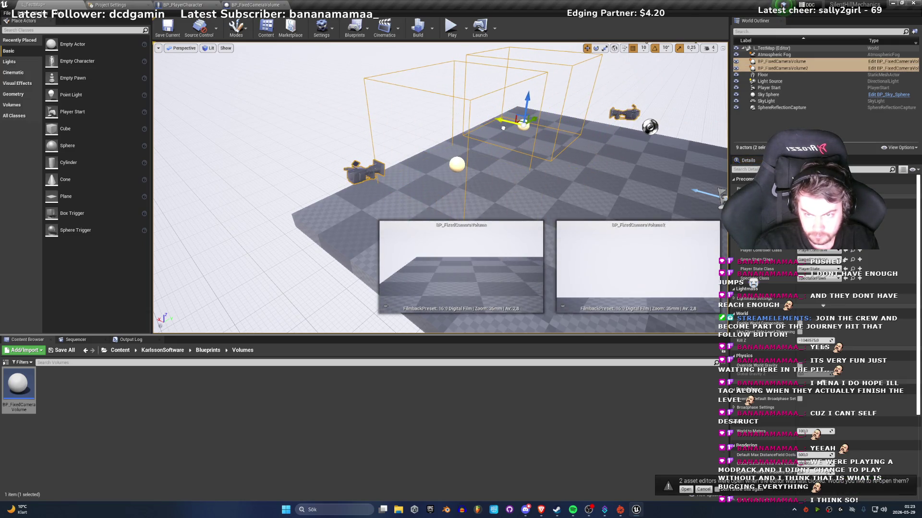
{"action": "left_click", "coordinate": [452, 26]}
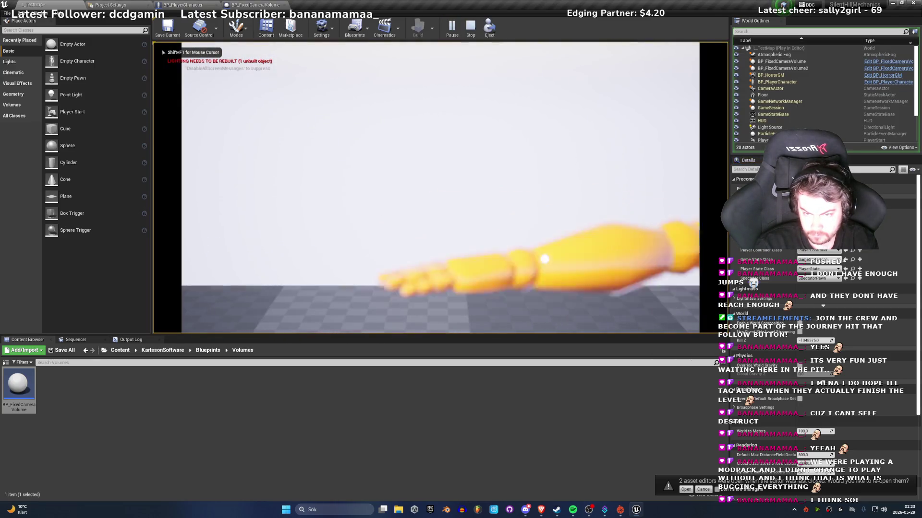
Step: Walk the mannequin right with D into the next camera zone
{"action": "key", "text": "d"}
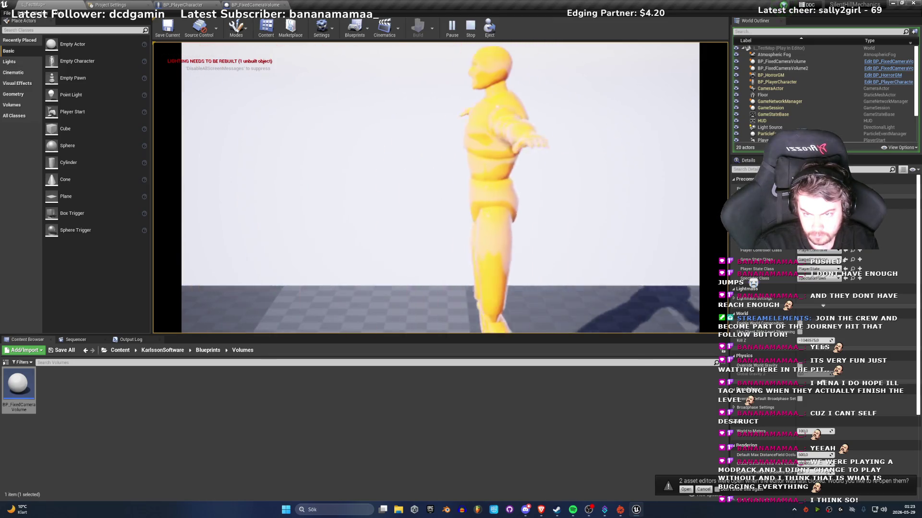
{"action": "key", "text": "d"}
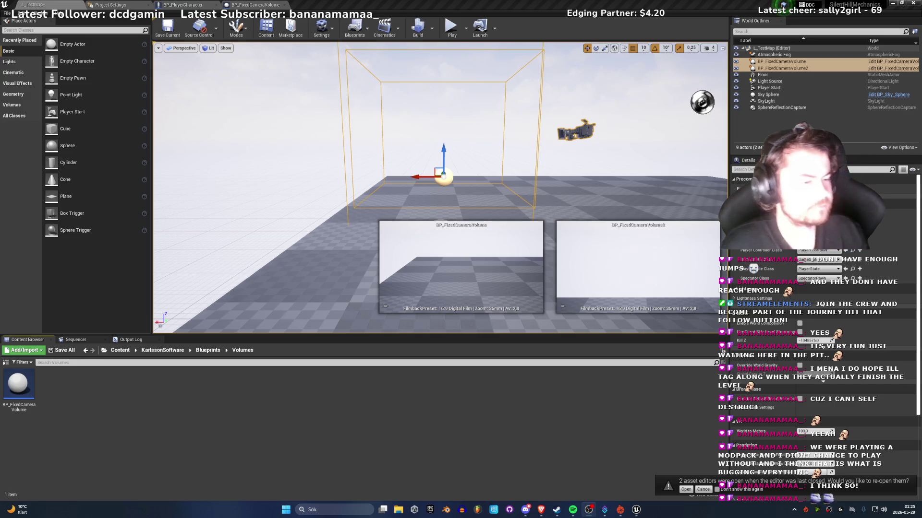
Step: Set lighting quality to High and build L_TestMap's lighting
{"action": "left_click_drag", "start_coordinate": [367, 85], "coordinate": [368, 85]}
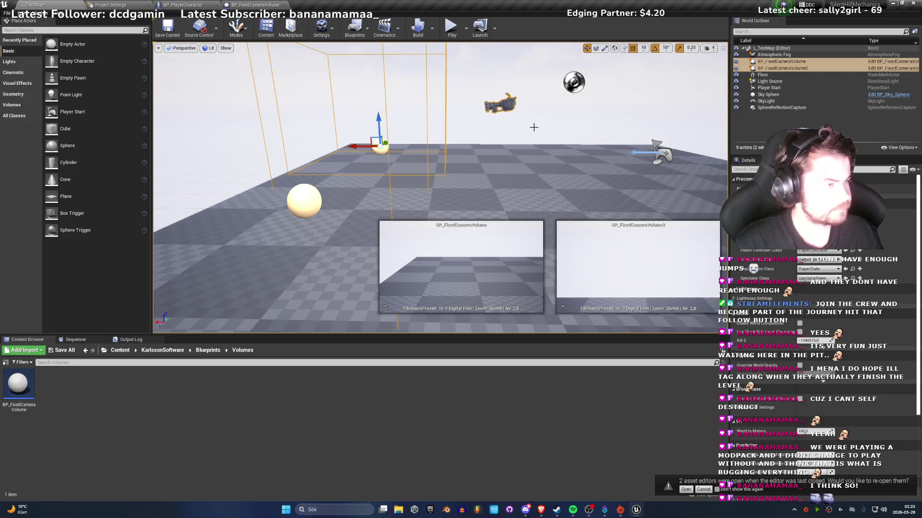
{"action": "left_click_drag", "start_coordinate": [340, 144], "coordinate": [473, 130]}
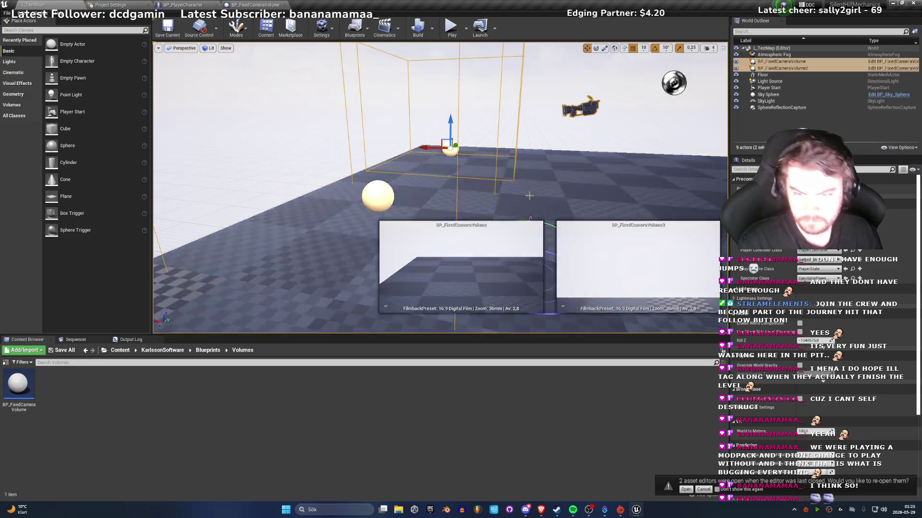
{"action": "mouse_move", "coordinate": [525, 267]}
{"action": "left_mouse_down"}
{"action": "mouse_move", "coordinate": [548, 130]}
{"action": "mouse_move", "coordinate": [547, 202]}
{"action": "left_mouse_up"}
{"action": "left_click", "coordinate": [767, 128]}
{"action": "mouse_move", "coordinate": [480, 192]}
{"action": "left_mouse_down"}
{"action": "mouse_move", "coordinate": [480, 154]}
{"action": "mouse_move", "coordinate": [551, 98]}
{"action": "left_mouse_up"}
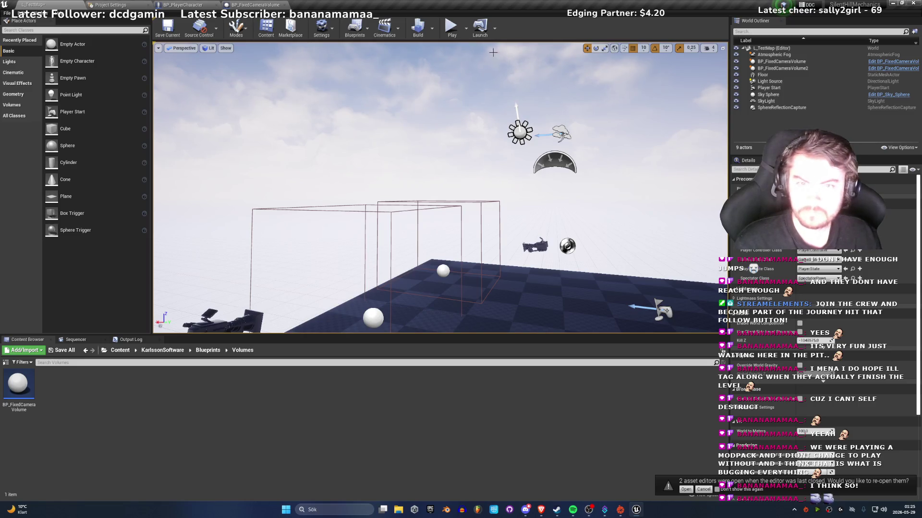
{"action": "left_click", "coordinate": [432, 28]}
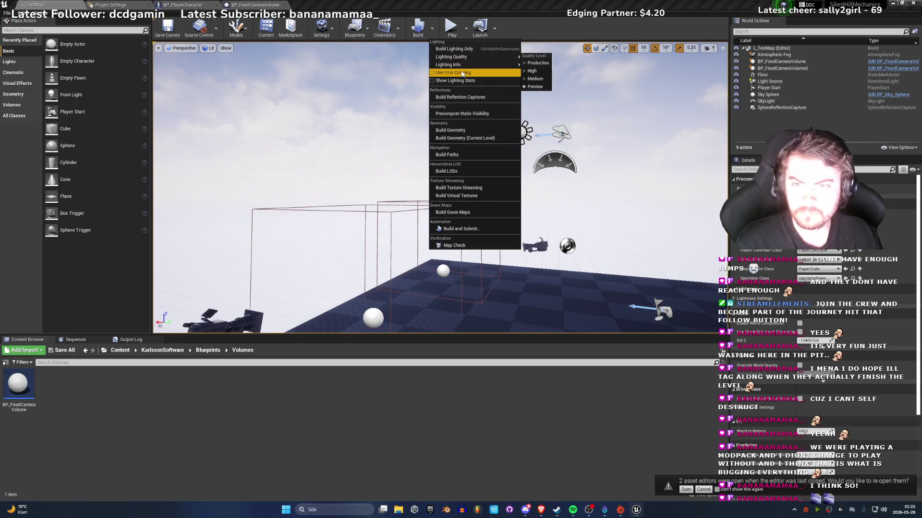
{"action": "left_click", "coordinate": [535, 73]}
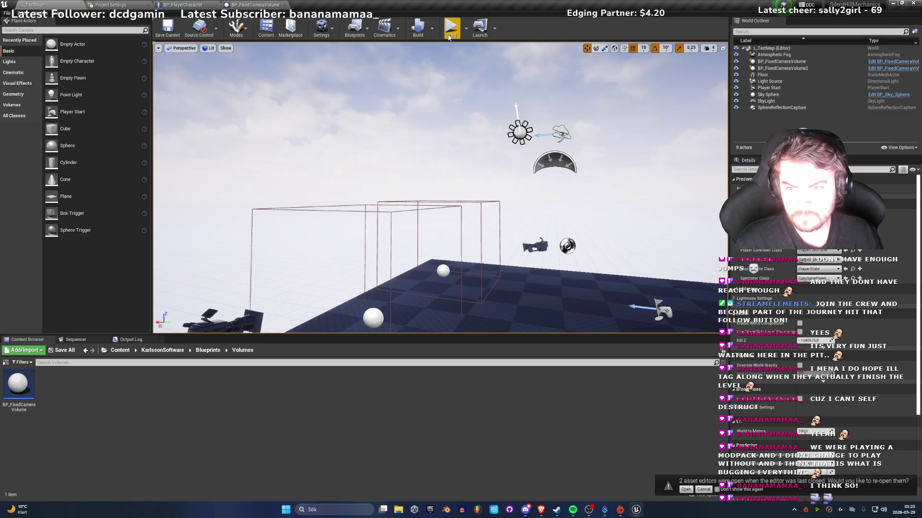
{"action": "left_click", "coordinate": [424, 34]}
{"action": "left_click", "coordinate": [454, 49]}
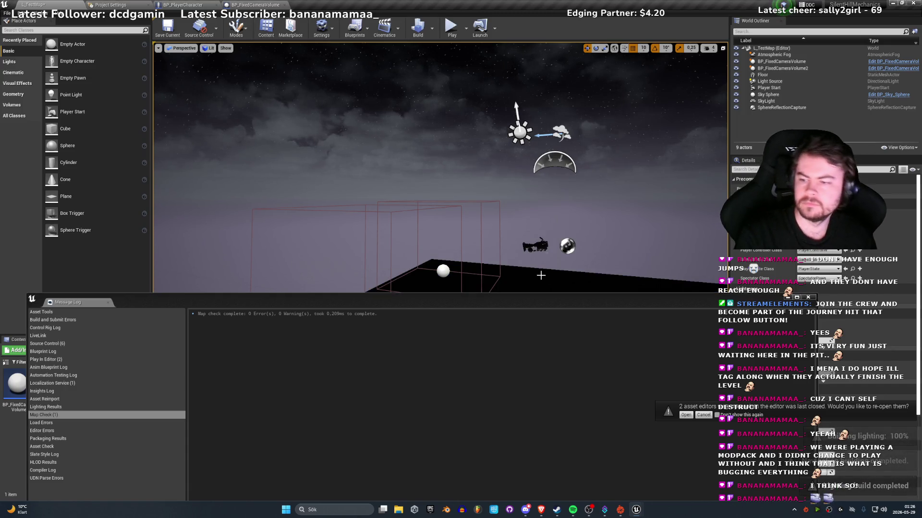
Step: Close the Message Log and place a Point Light raised above the floor between the two volumes
{"action": "left_click", "coordinate": [809, 297]}
{"action": "left_click_drag", "start_coordinate": [475, 190], "coordinate": [468, 190]}
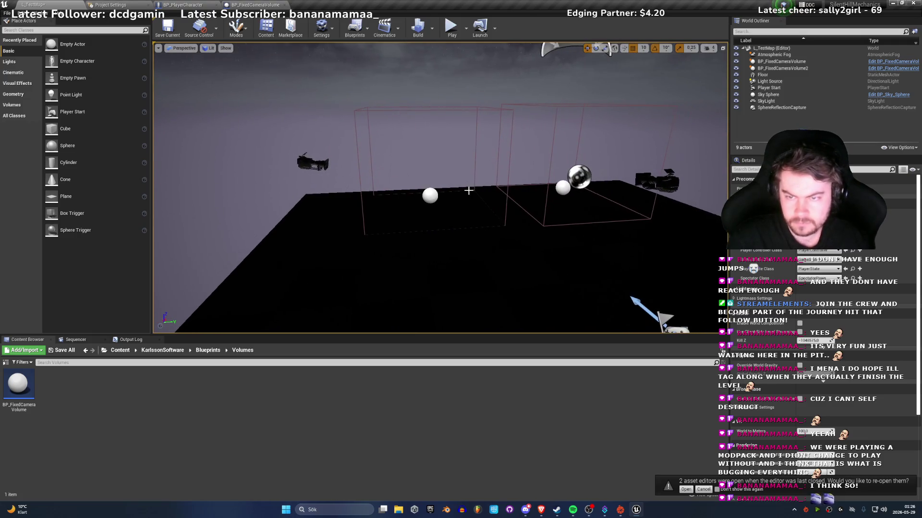
{"action": "left_click", "coordinate": [17, 62]}
{"action": "mouse_move", "coordinate": [79, 64]}
{"action": "left_mouse_down"}
{"action": "mouse_move", "coordinate": [403, 185]}
{"action": "mouse_move", "coordinate": [494, 161]}
{"action": "mouse_move", "coordinate": [515, 167]}
{"action": "left_mouse_up"}
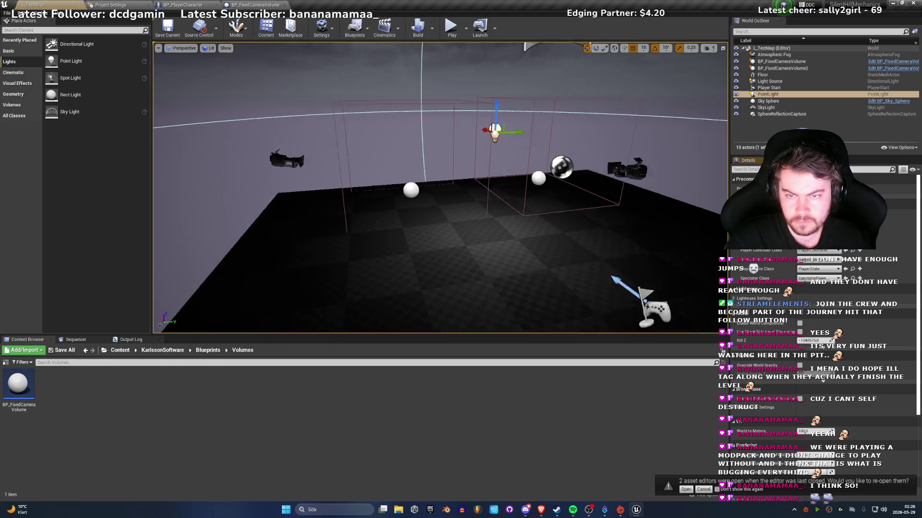
{"action": "mouse_move", "coordinate": [470, 150]}
{"action": "left_mouse_down"}
{"action": "mouse_move", "coordinate": [530, 150]}
{"action": "mouse_move", "coordinate": [552, 182]}
{"action": "mouse_move", "coordinate": [446, 118]}
{"action": "mouse_move", "coordinate": [389, 136]}
{"action": "left_mouse_up"}
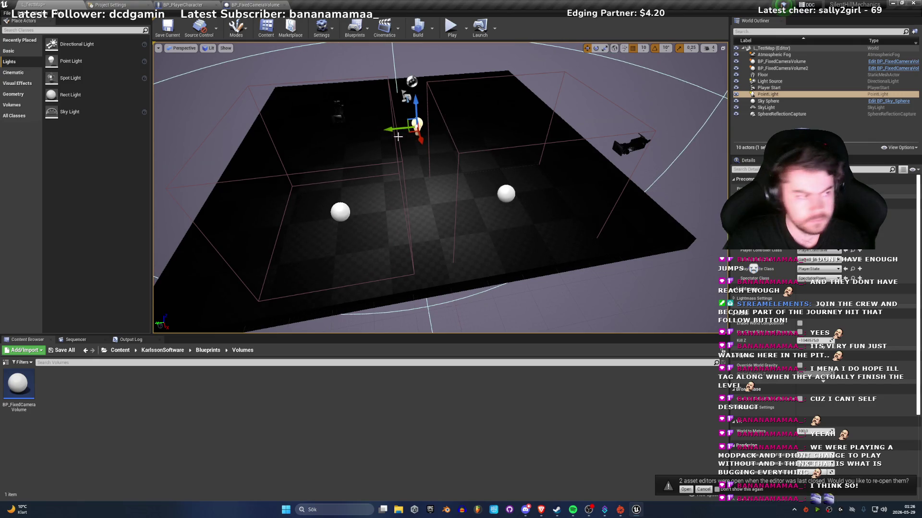
{"action": "left_click_drag", "start_coordinate": [417, 93], "coordinate": [414, 57]}
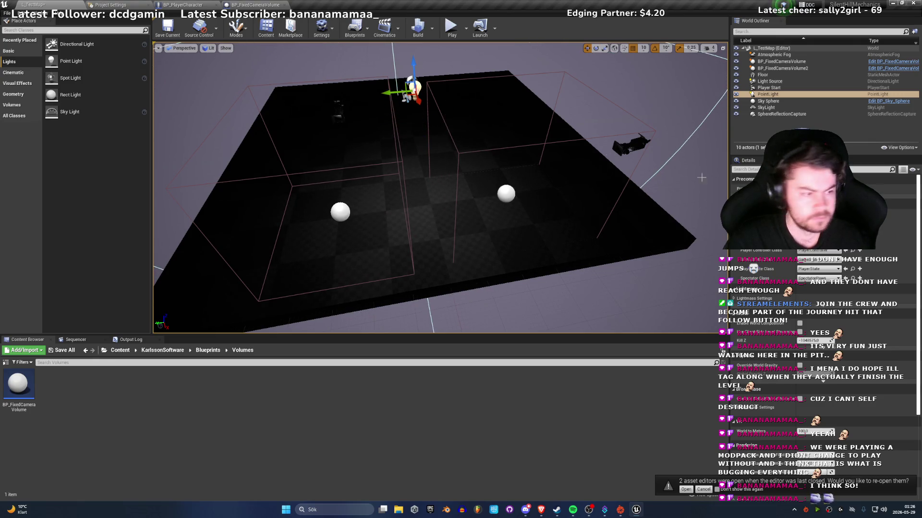
{"action": "key", "text": "alt+Tab"}
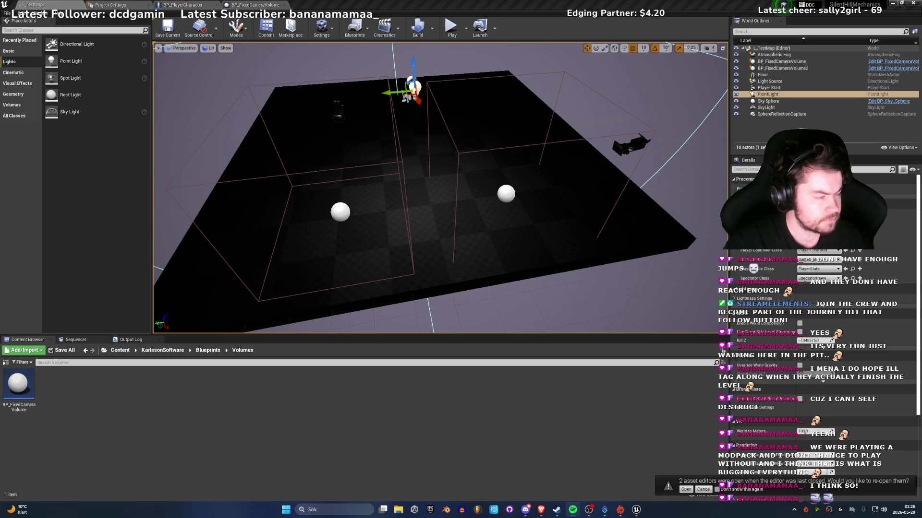
Step: Start a play-test and walk the mannequin forward, sideways and toward the camera
{"action": "key", "text": "alt+Tab"}
{"action": "key", "text": "alt+p"}
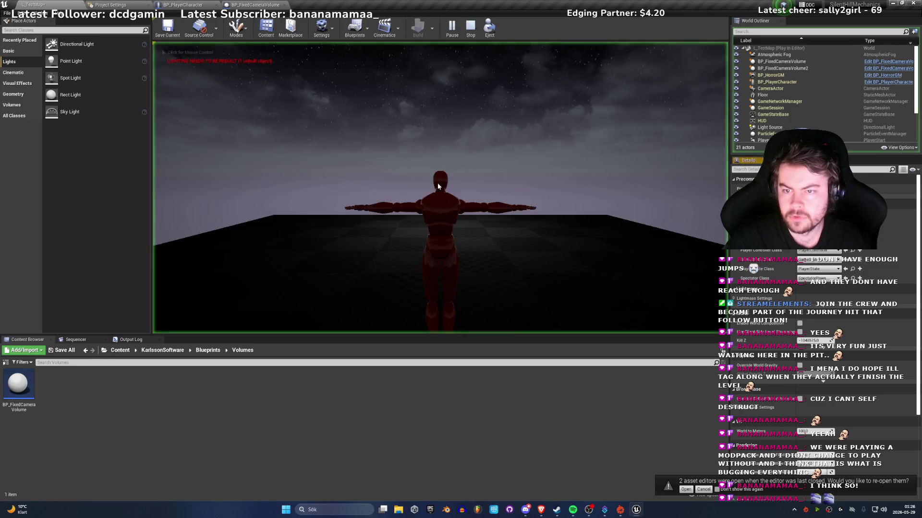
{"action": "key", "text": "w"}
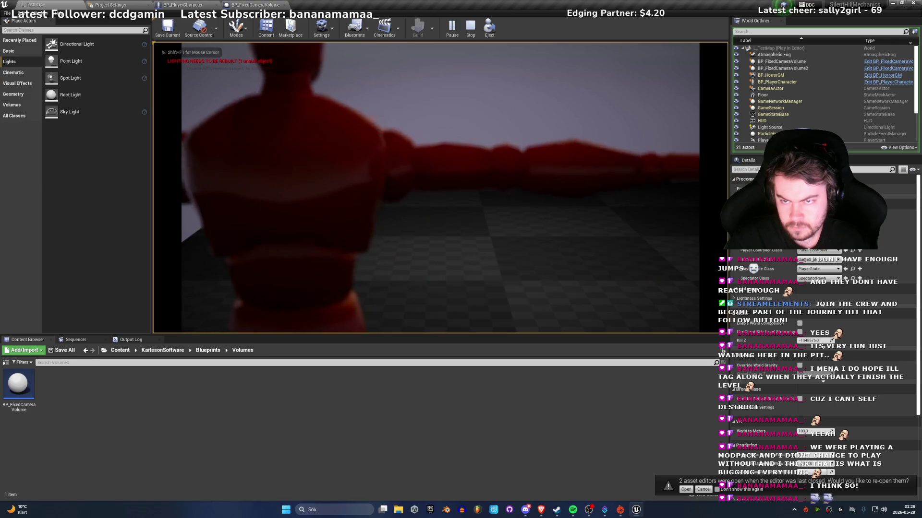
{"action": "key", "text": "w"}
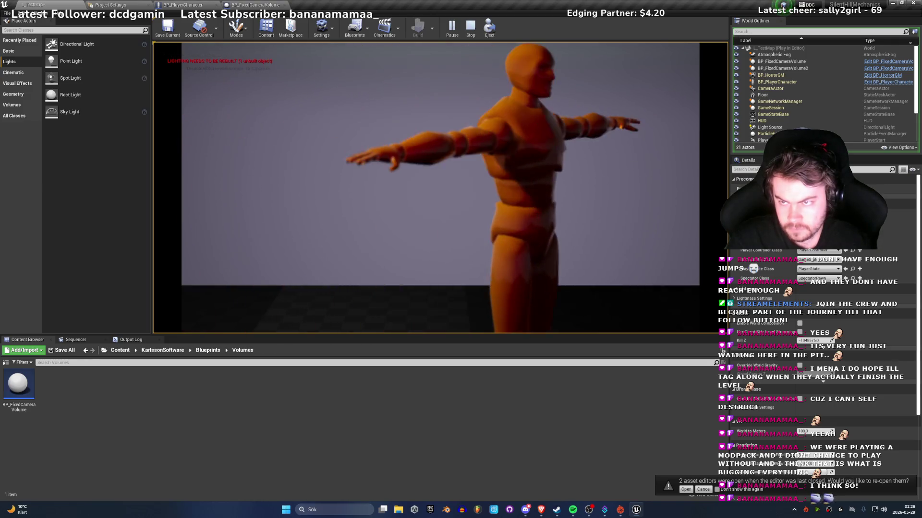
{"action": "key", "text": "d"}
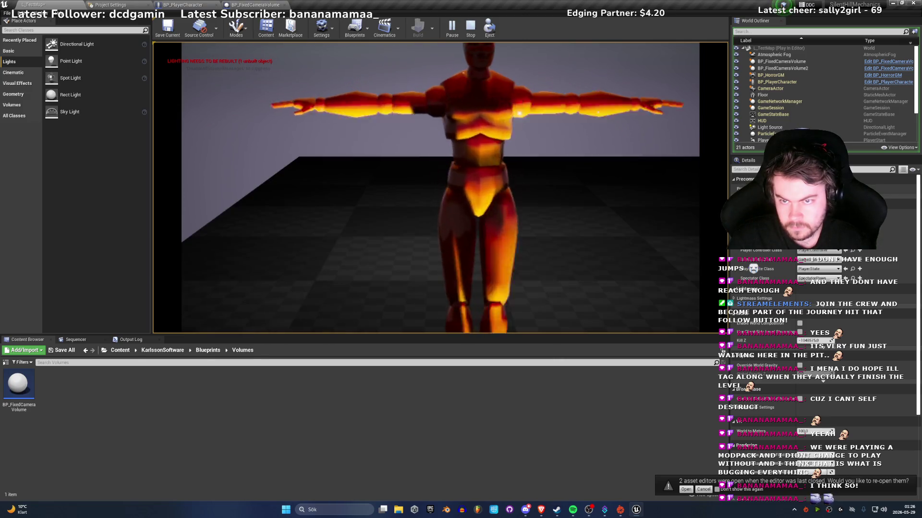
{"action": "key", "text": "s"}
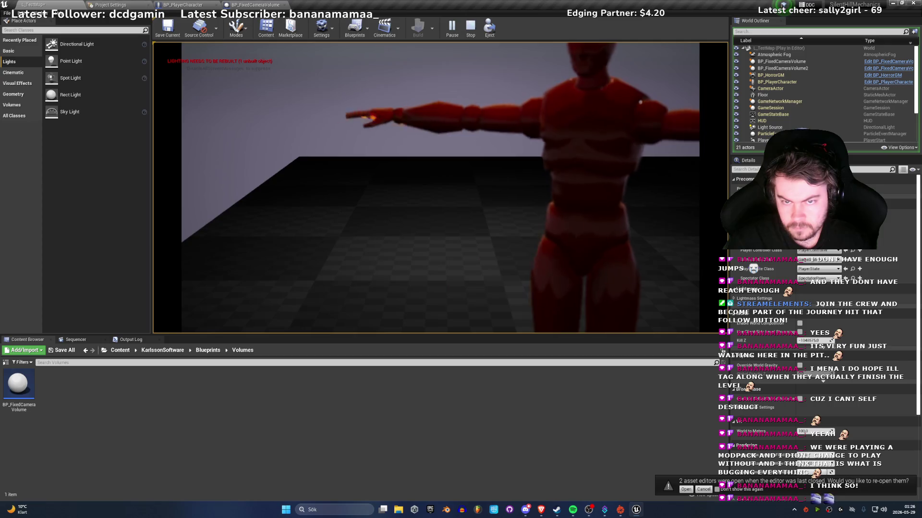
{"action": "key", "text": "d"}
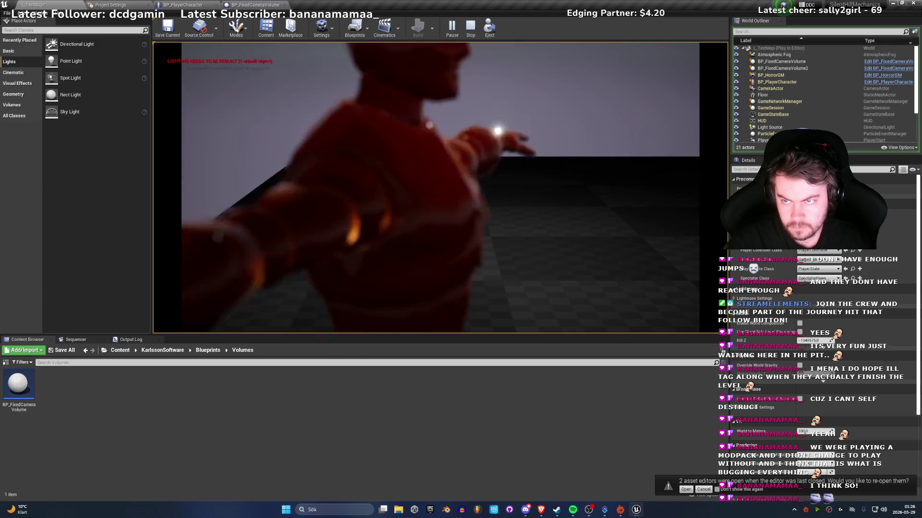
Step: Keep walking the mannequin through the camera zones, then stop the play-test
{"action": "key", "text": "s"}
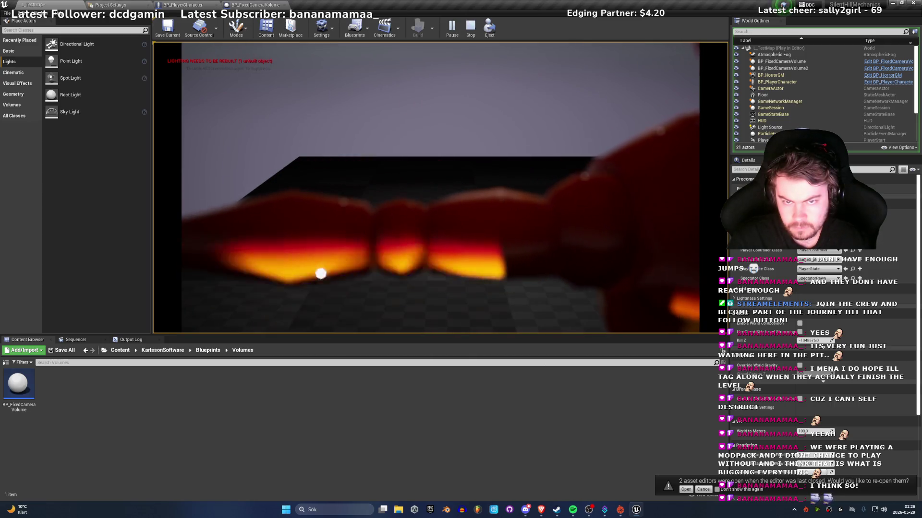
{"action": "key", "text": "w"}
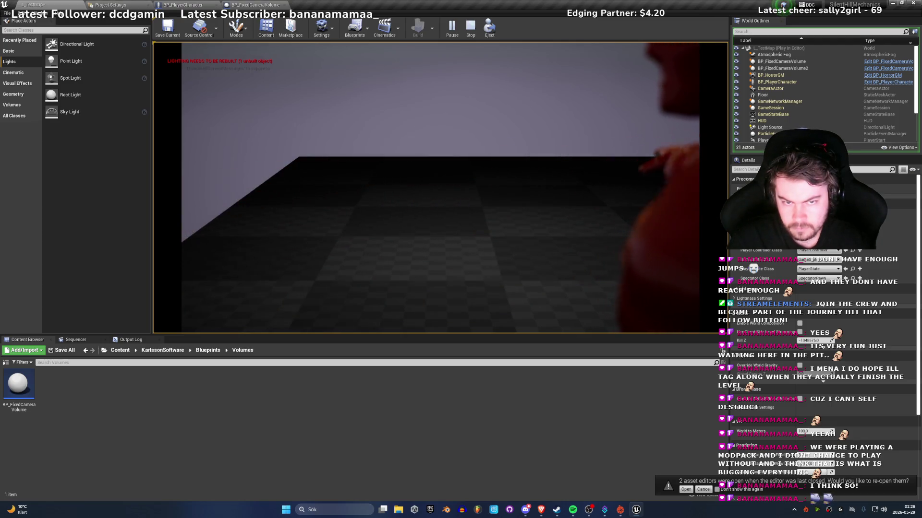
{"action": "key", "text": "a"}
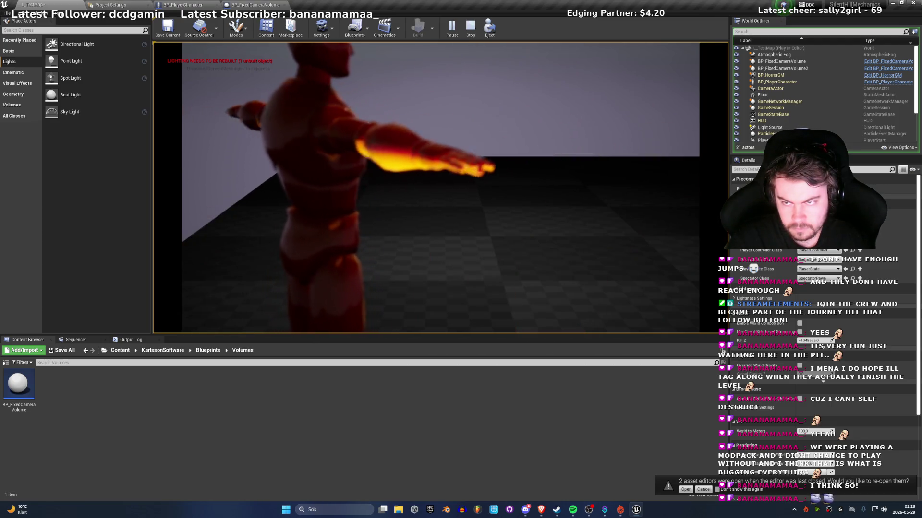
{"action": "key", "text": "w"}
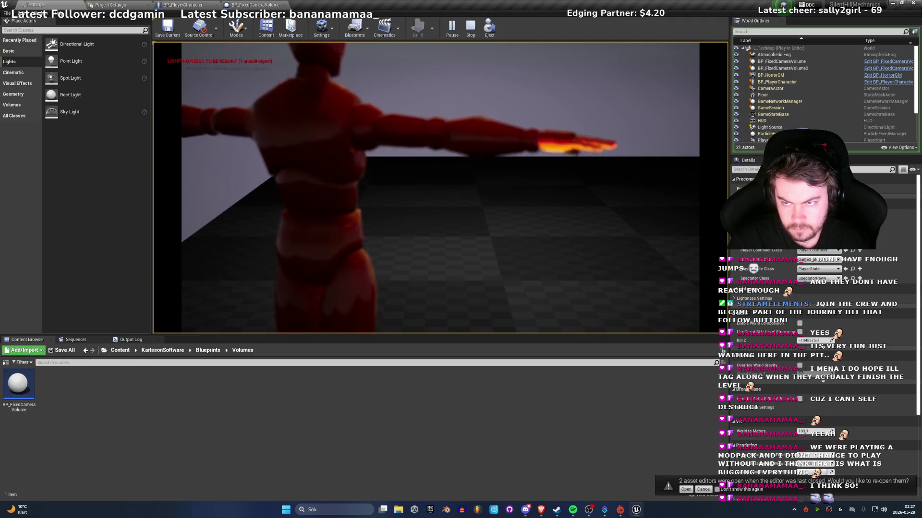
{"action": "key", "text": "a"}
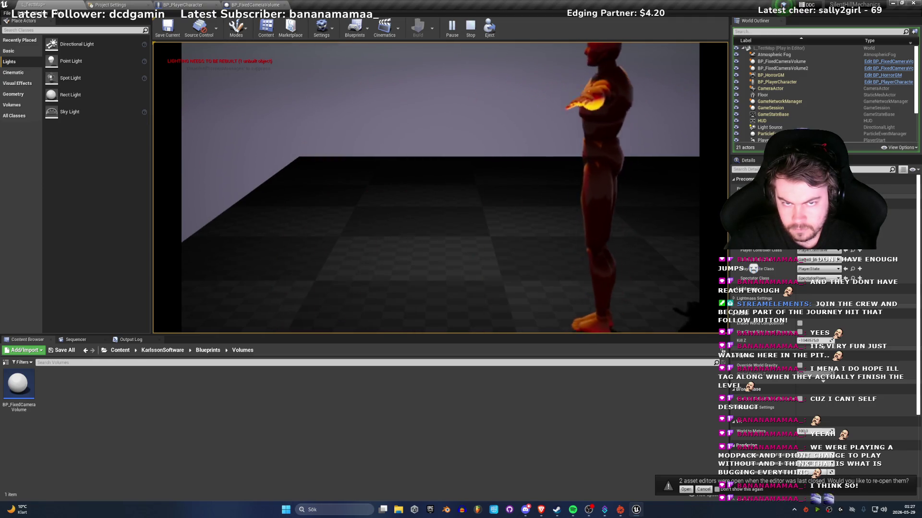
{"action": "key", "text": "w"}
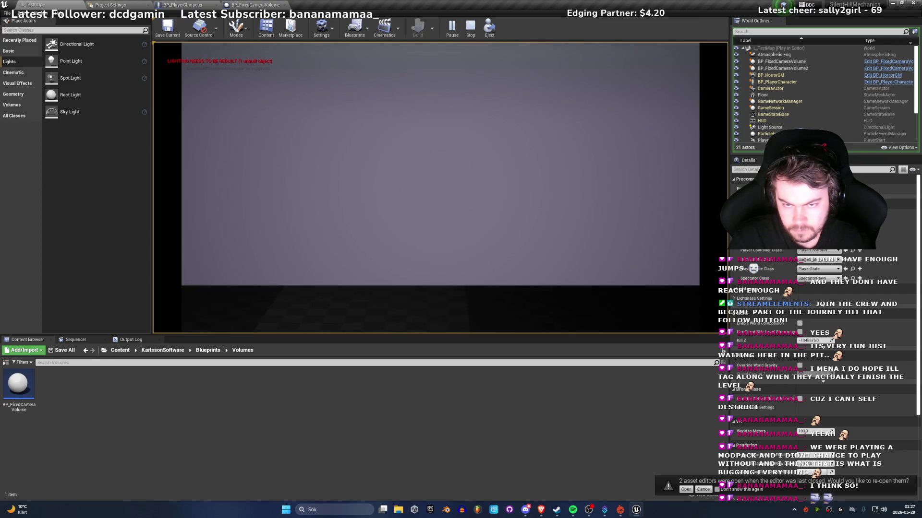
{"action": "key", "text": "Escape"}
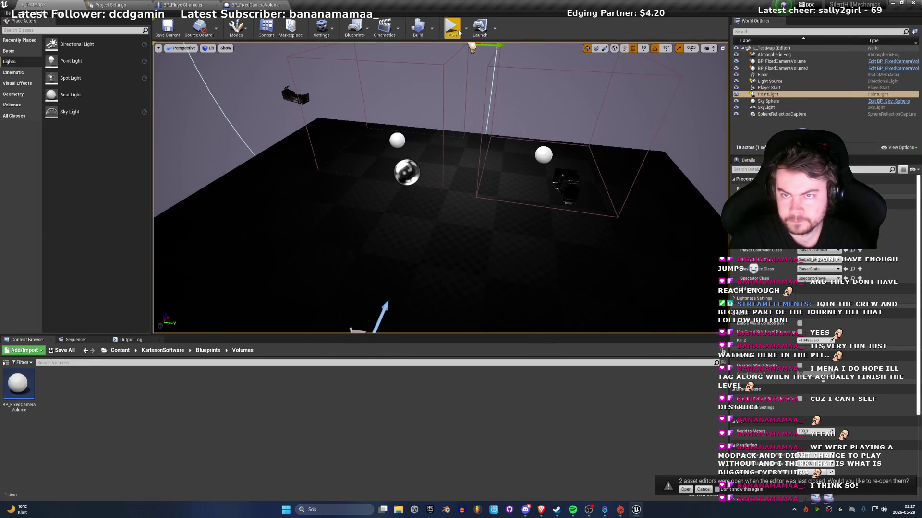
Step: Restart the play-test, run the mannequin left out of frame, and stop it again
{"action": "key", "text": "alt+p"}
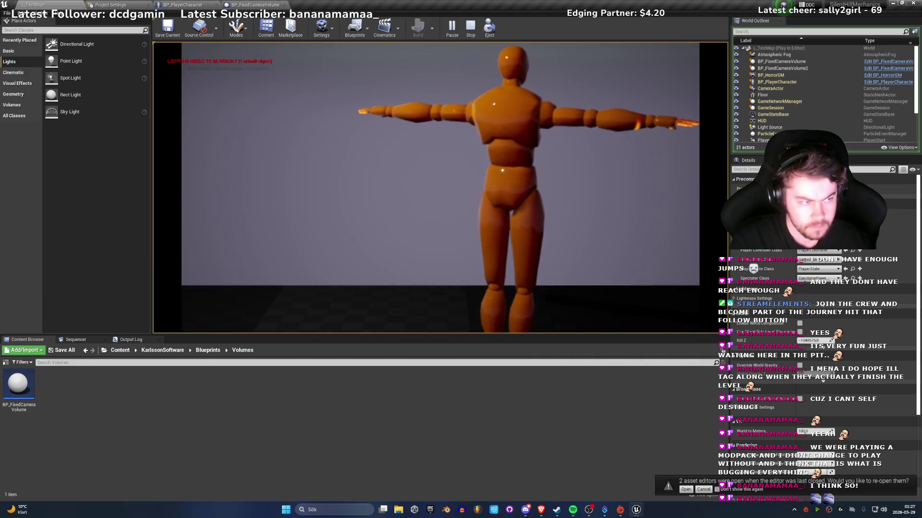
{"action": "key", "text": "a"}
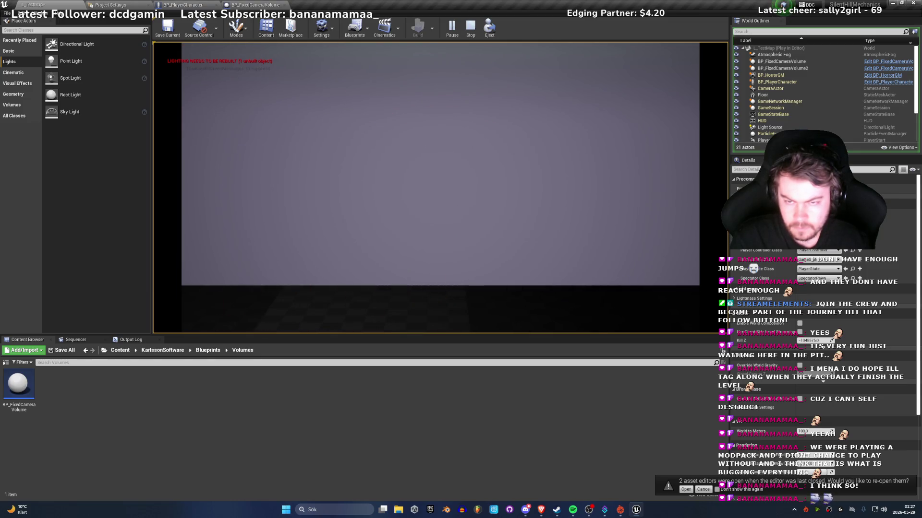
{"action": "key", "text": "Escape"}
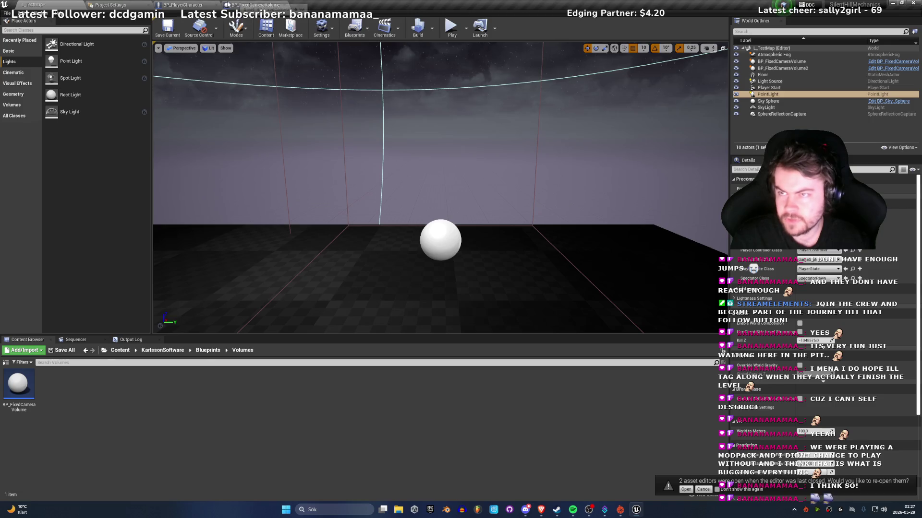
Step: In BP_PlayerCharacter, set CharacterMovement's Max Walk Speed to 250
{"action": "left_click", "coordinate": [185, 5]}
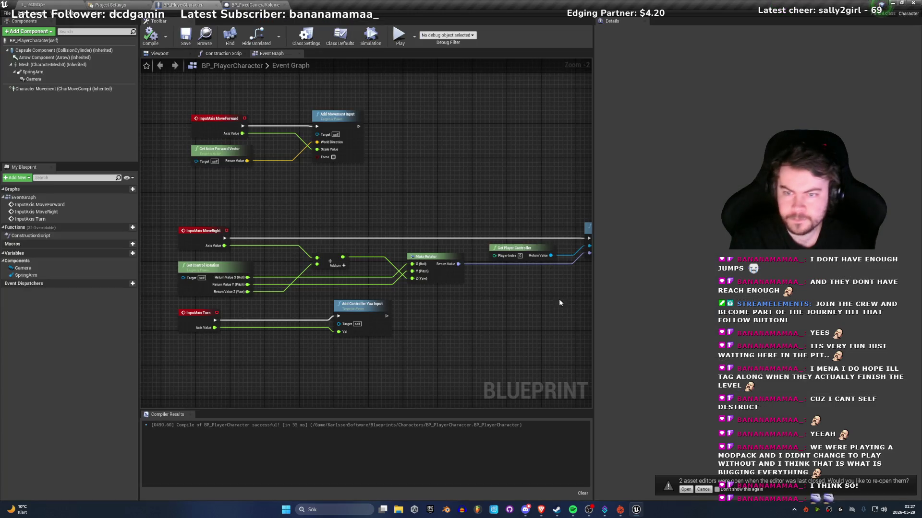
{"action": "left_click", "coordinate": [30, 72]}
{"action": "left_click", "coordinate": [30, 90]}
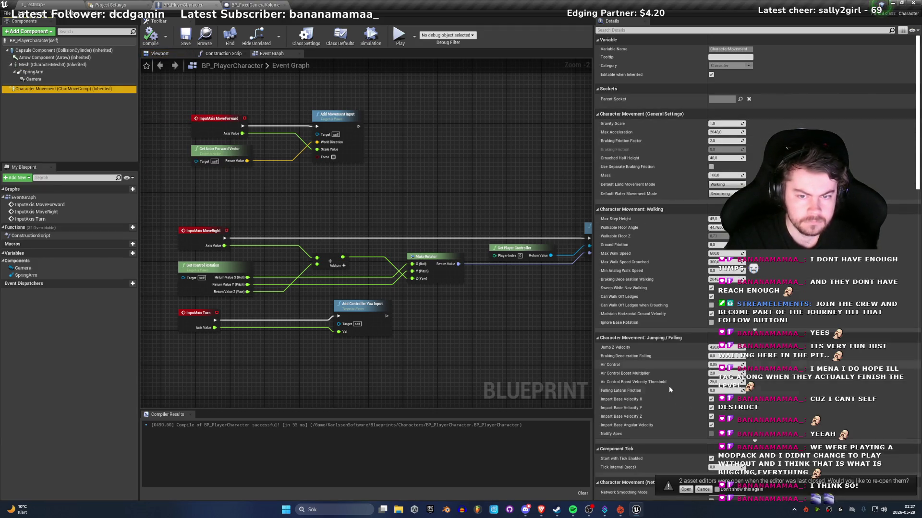
{"action": "left_click", "coordinate": [725, 253]}
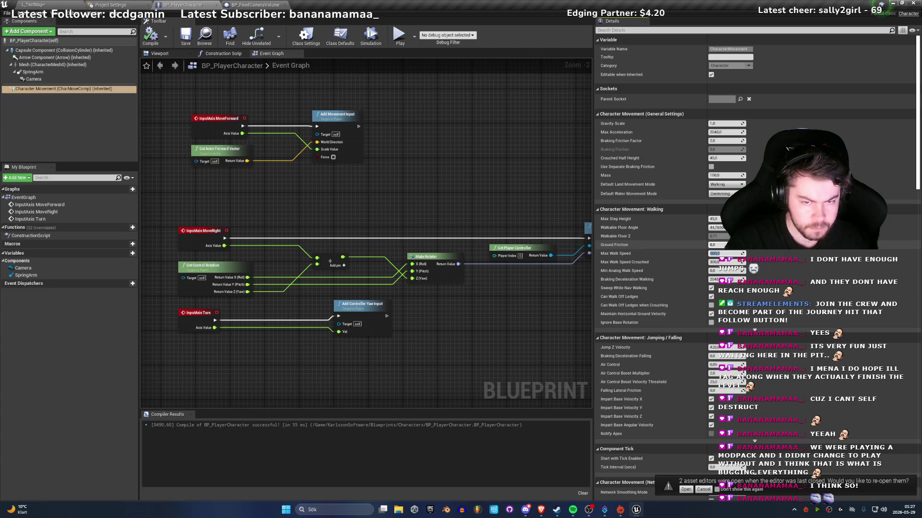
{"action": "type", "text": "250"}
{"action": "key", "text": "Return"}
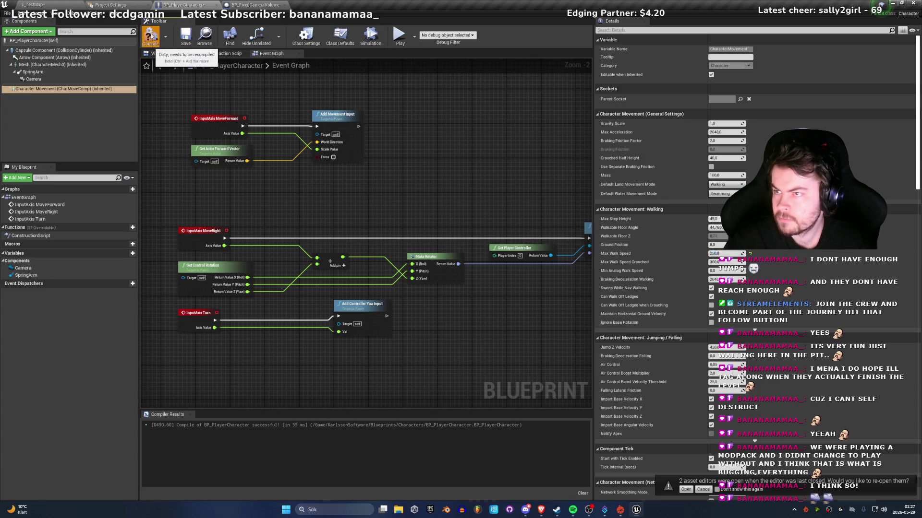
Step: Compile the Blueprint and start a play-test back in L_TestMap
{"action": "left_click", "coordinate": [150, 36]}
{"action": "left_click", "coordinate": [65, 5]}
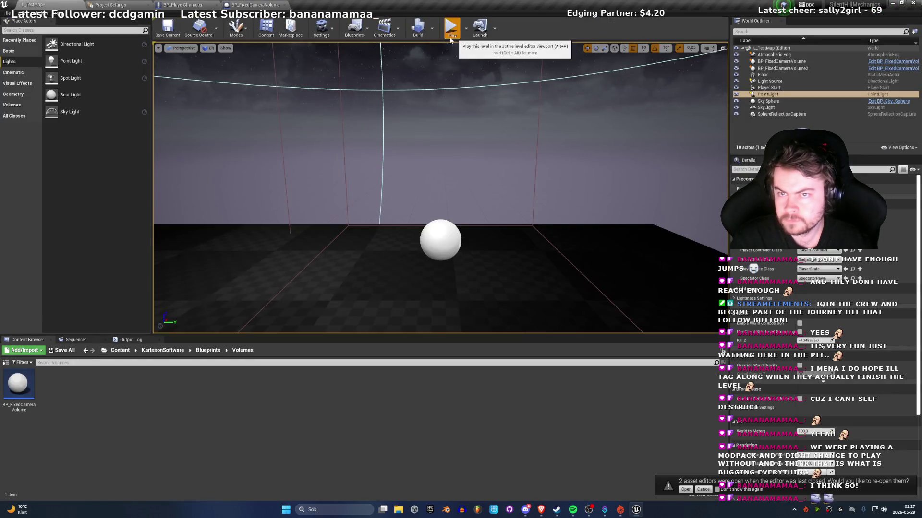
{"action": "left_click", "coordinate": [454, 36]}
Step: Walk the slower mannequin toward and away from the fixed cameras with WASD
{"action": "key", "text": "w"}
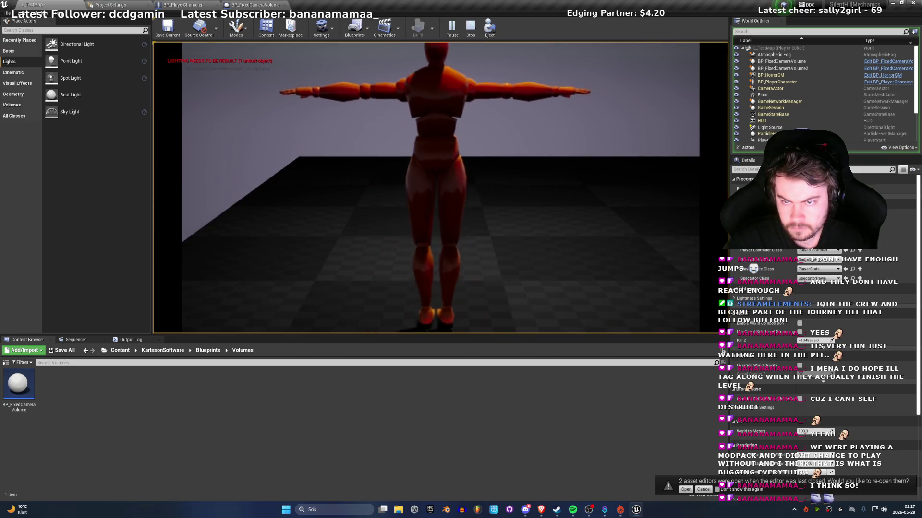
{"action": "key", "text": "s"}
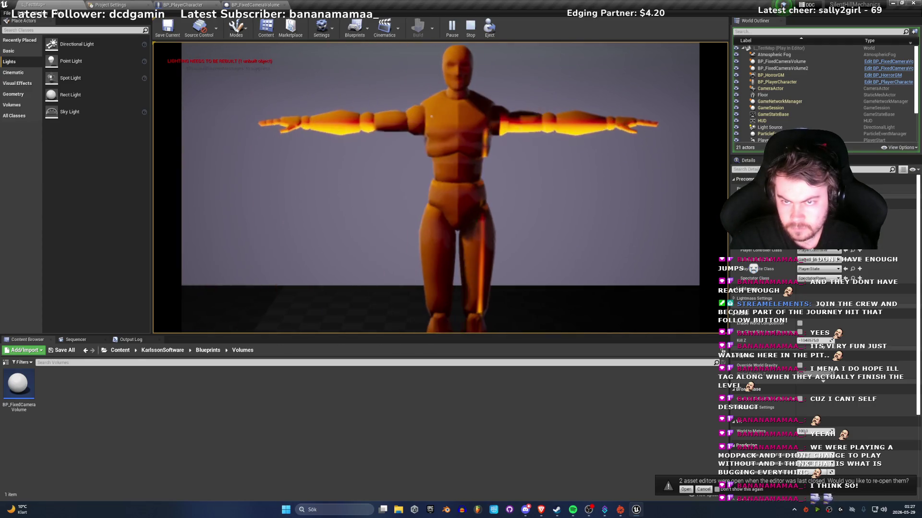
{"action": "key", "text": "d"}
{"action": "key", "text": "s"}
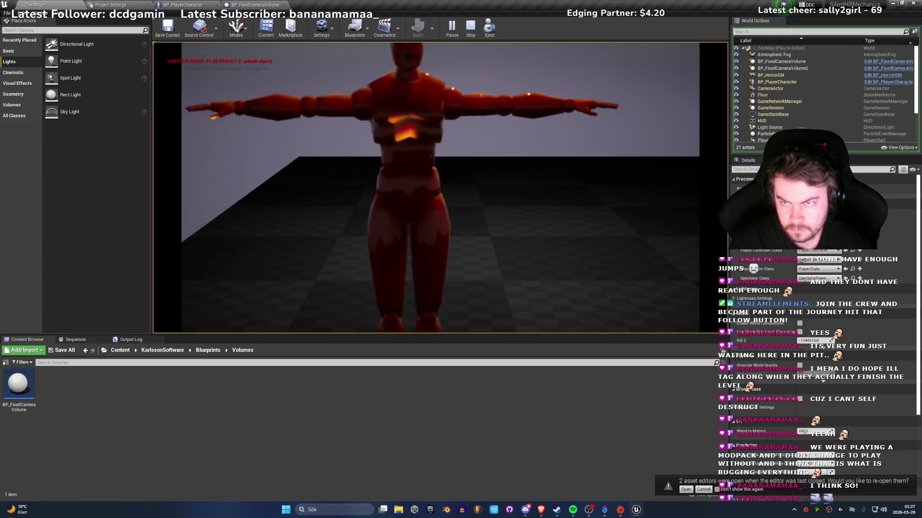
{"action": "key", "text": "w"}
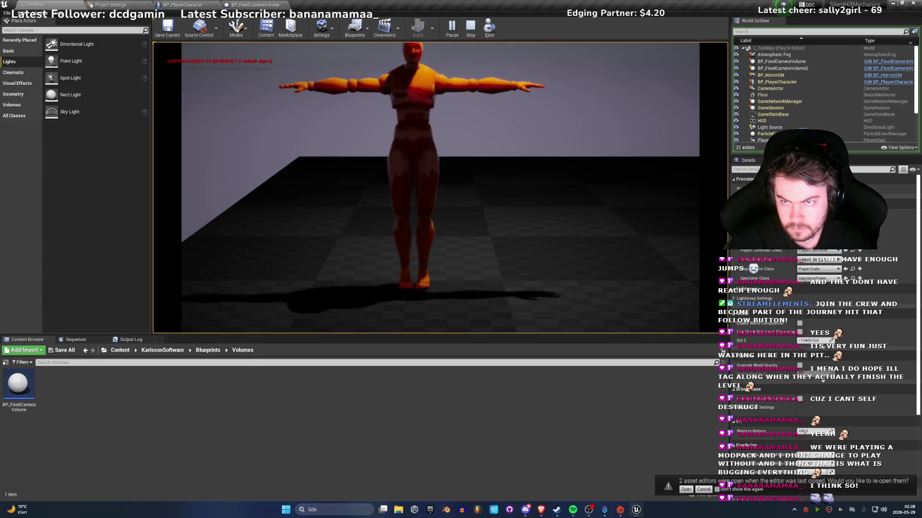
{"action": "key", "text": "s"}
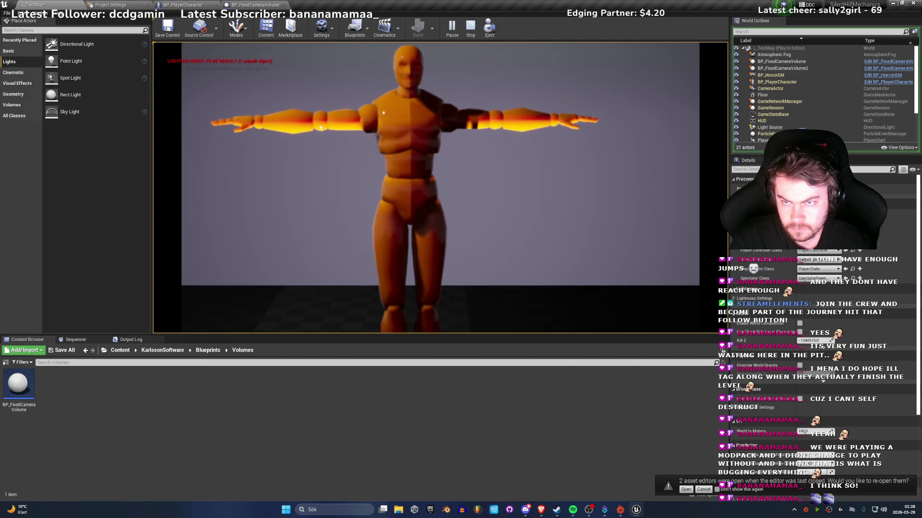
{"action": "key", "text": "s"}
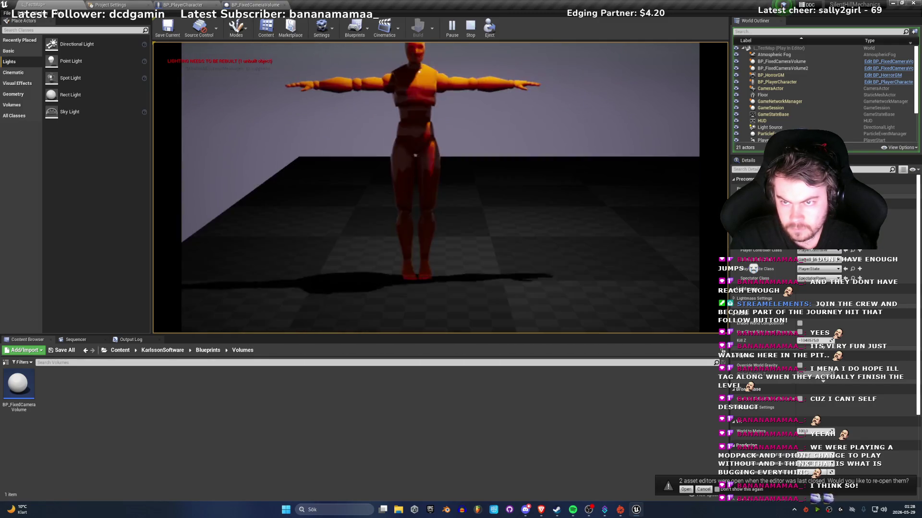
{"action": "key", "text": "s"}
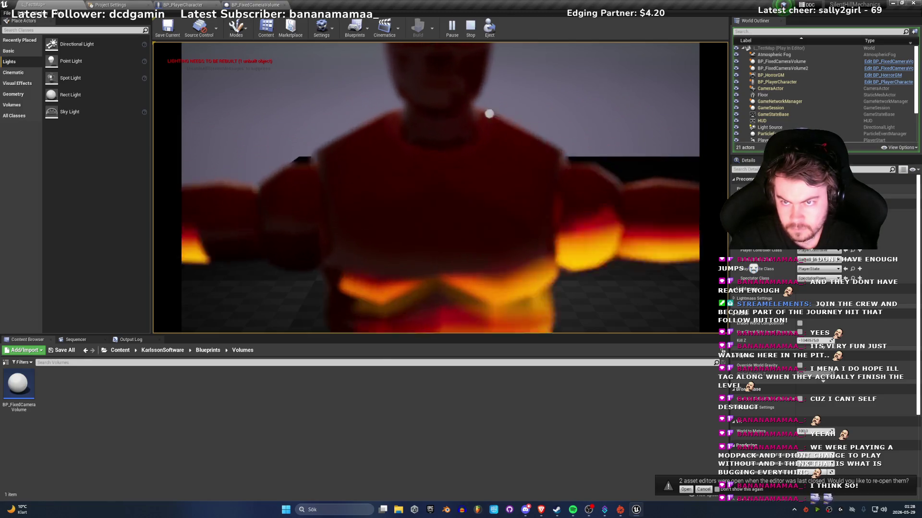
{"action": "key", "text": "w"}
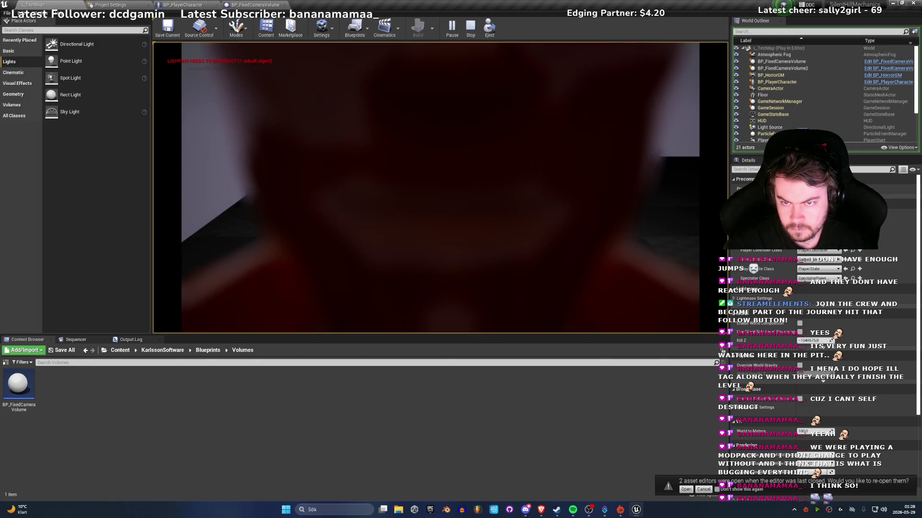
{"action": "key", "text": "w"}
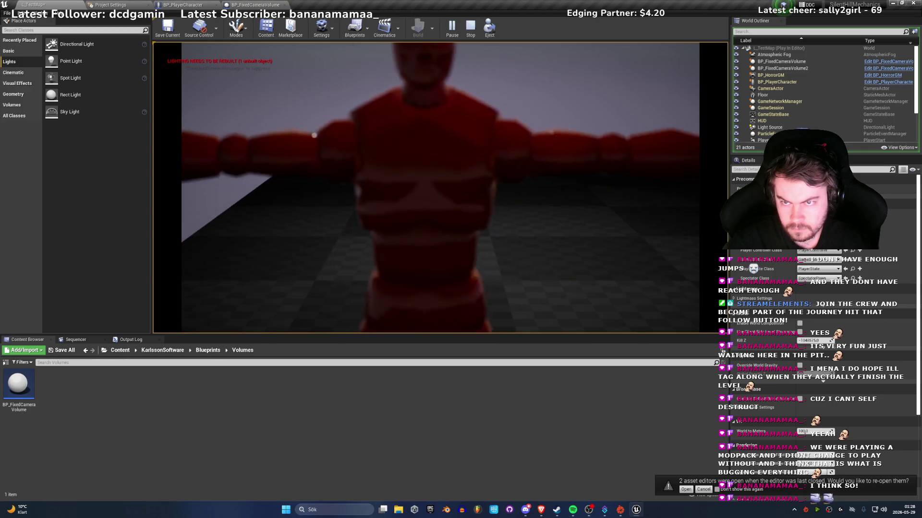
{"action": "key", "text": "s"}
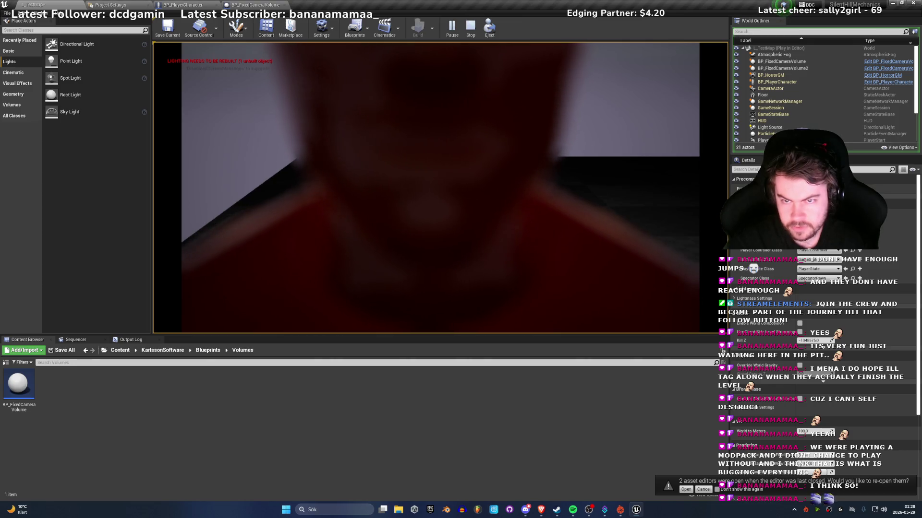
{"action": "key", "text": "w"}
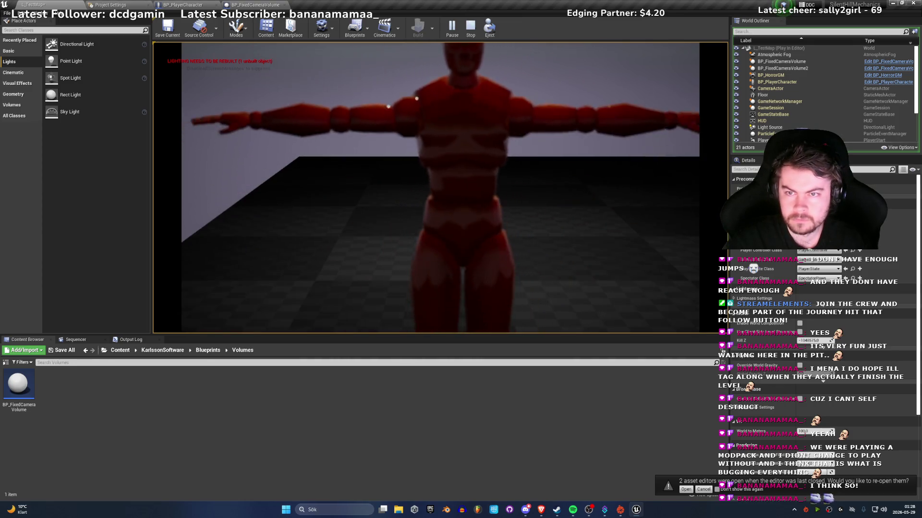
Step: Walk the mannequin through further camera angles, then end the play-test session
{"action": "key", "text": "s"}
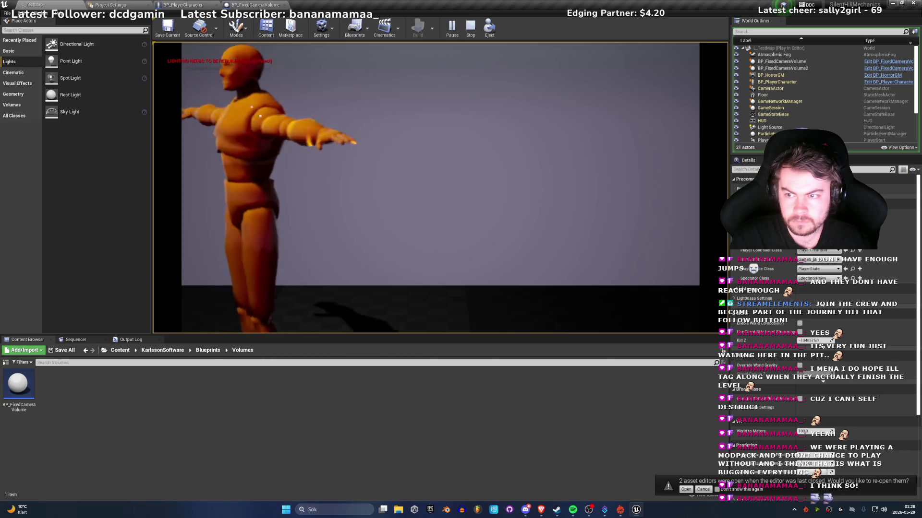
{"action": "key", "text": "s"}
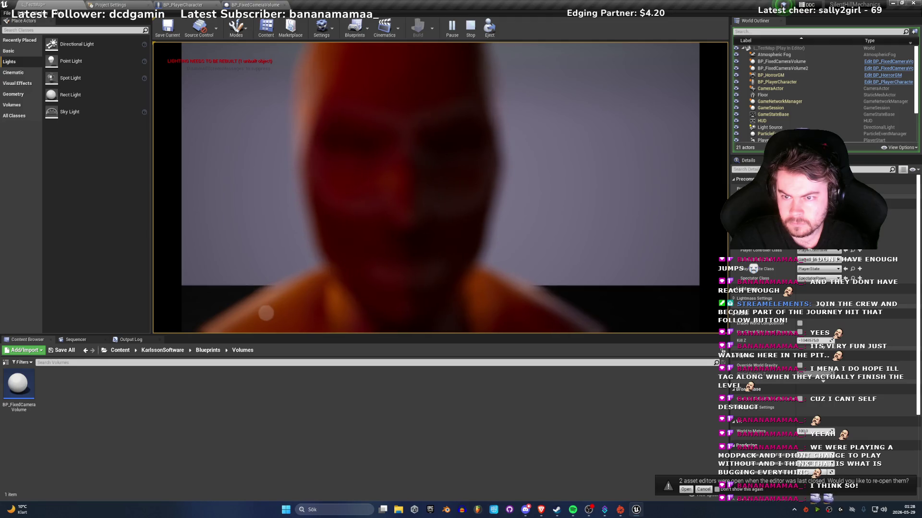
{"action": "key", "text": "a"}
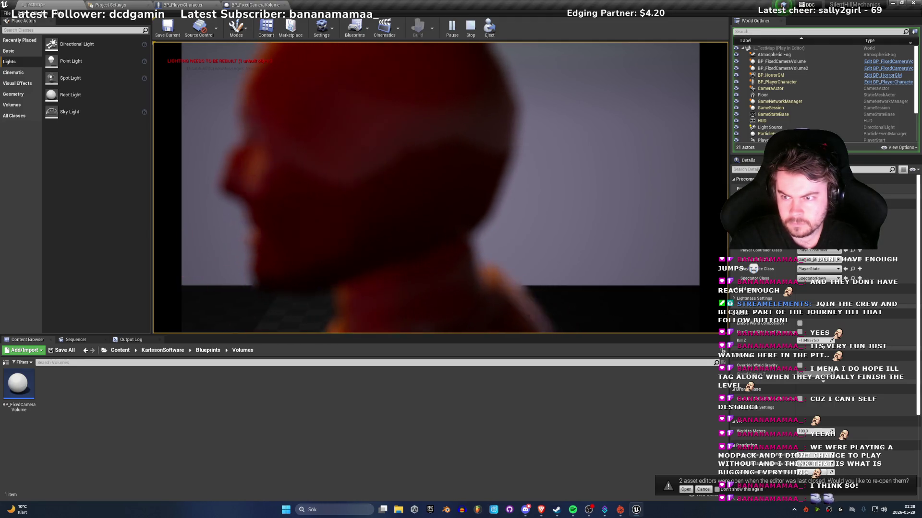
{"action": "key", "text": "a"}
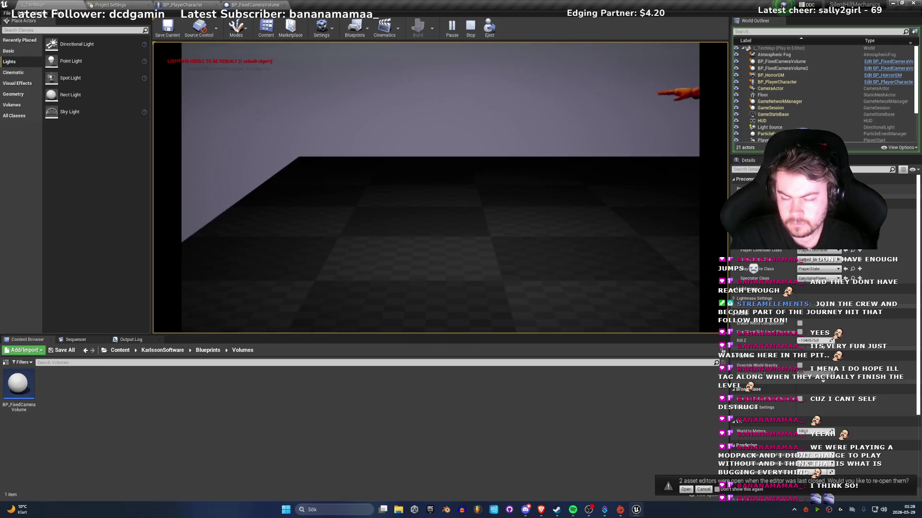
{"action": "key", "text": "s"}
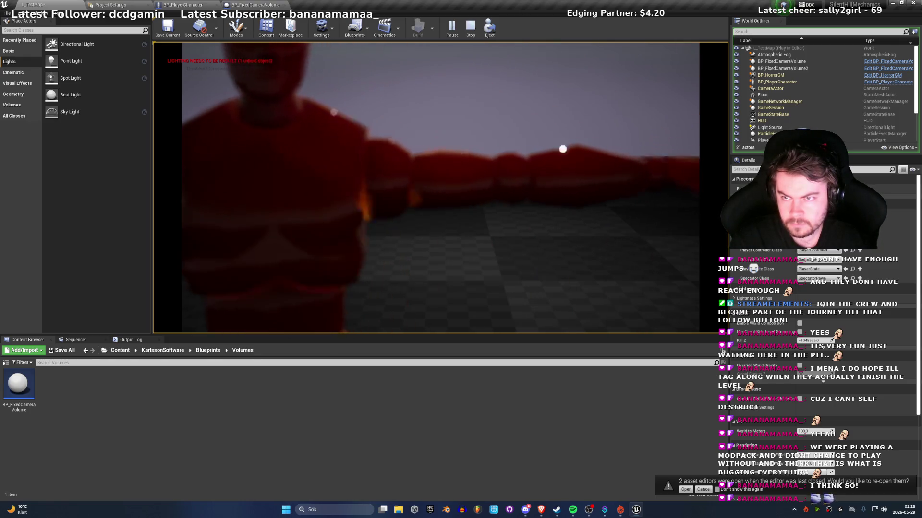
{"action": "key", "text": "s"}
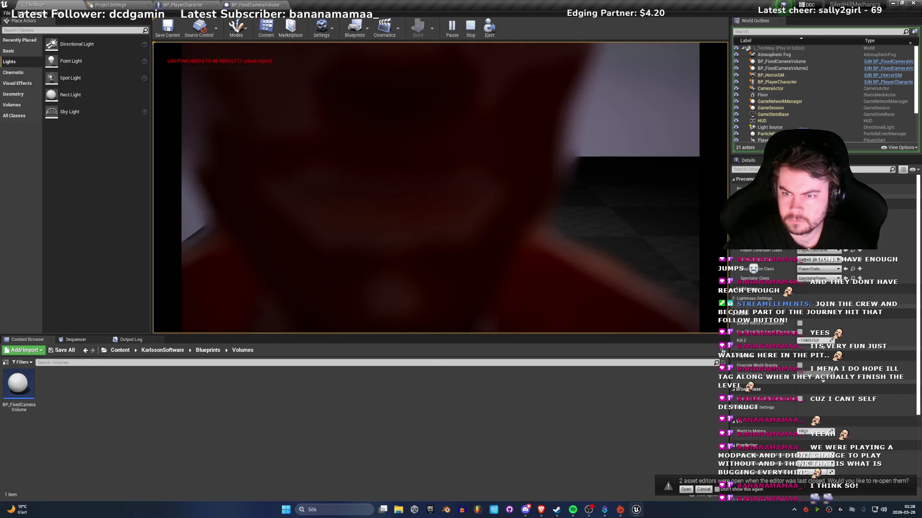
{"action": "key", "text": "s"}
{"action": "key", "text": "w"}
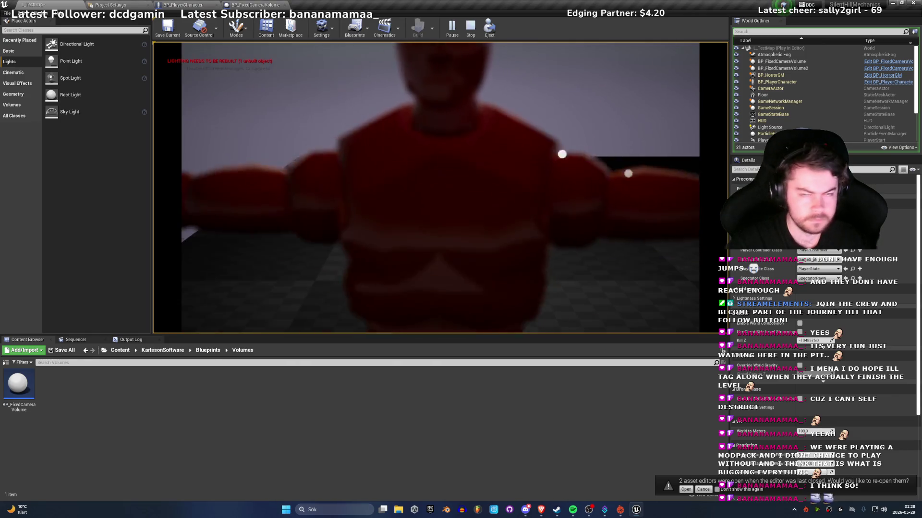
{"action": "key", "text": "w"}
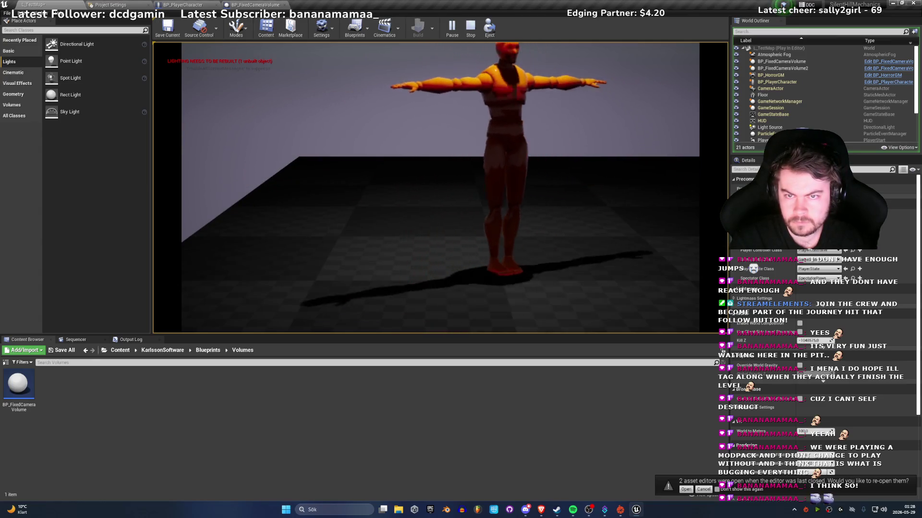
{"action": "key", "text": "s"}
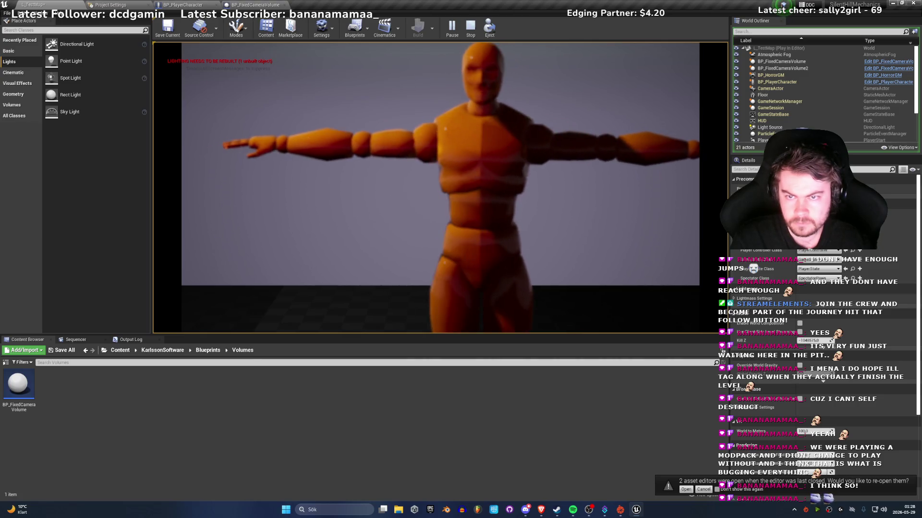
{"action": "key", "text": "Escape"}
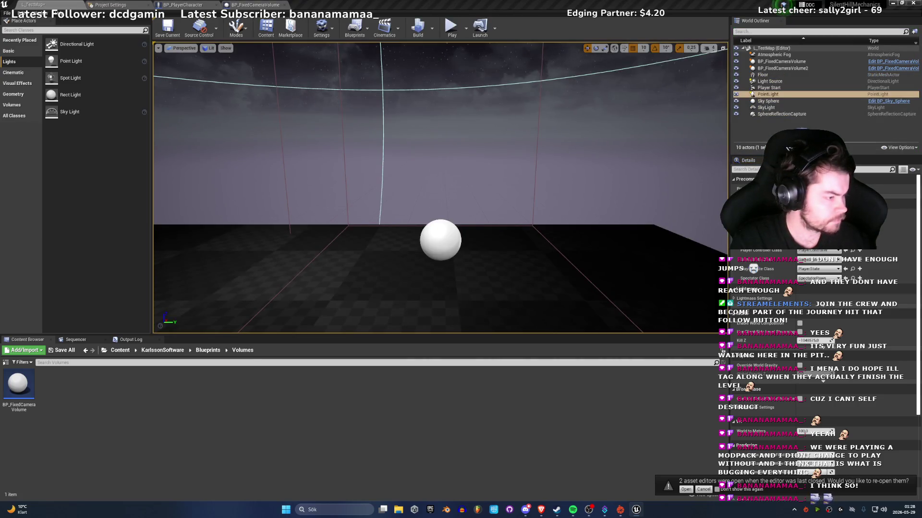
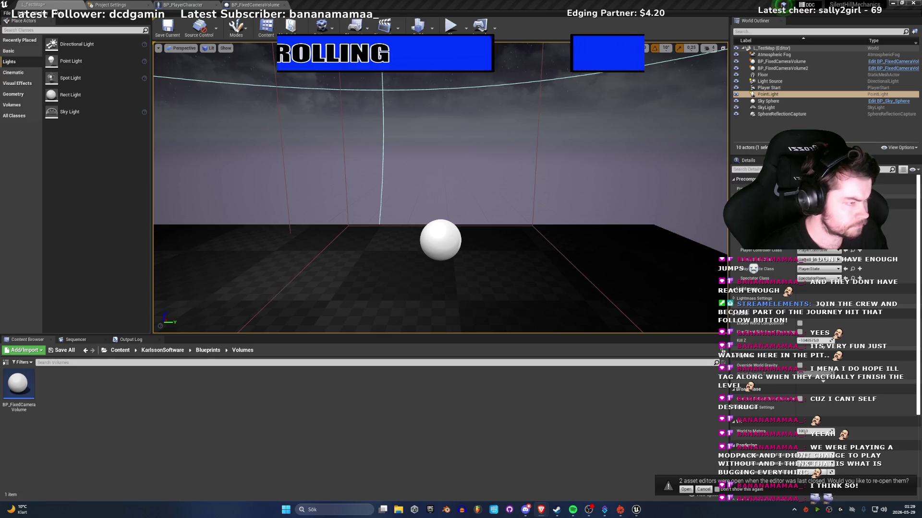
Step: Duplicate BP_FixedCameraVolume2 along X and rotate the new volume's Z to -170 degrees
{"action": "mouse_move", "coordinate": [514, 212]}
{"action": "left_mouse_down"}
{"action": "mouse_move", "coordinate": [547, 213]}
{"action": "mouse_move", "coordinate": [513, 226]}
{"action": "mouse_move", "coordinate": [521, 264]}
{"action": "mouse_move", "coordinate": [572, 226]}
{"action": "mouse_move", "coordinate": [557, 197]}
{"action": "mouse_move", "coordinate": [529, 187]}
{"action": "mouse_move", "coordinate": [551, 179]}
{"action": "left_mouse_up"}
{"action": "left_click", "coordinate": [554, 191]}
{"action": "left_click", "coordinate": [480, 178]}
{"action": "mouse_move", "coordinate": [491, 183]}
{"action": "left_mouse_down"}
{"action": "mouse_move", "coordinate": [488, 173]}
{"action": "mouse_move", "coordinate": [497, 181]}
{"action": "mouse_move", "coordinate": [486, 188]}
{"action": "mouse_move", "coordinate": [423, 180]}
{"action": "mouse_move", "coordinate": [413, 202]}
{"action": "mouse_move", "coordinate": [375, 214]}
{"action": "mouse_move", "coordinate": [384, 214]}
{"action": "mouse_move", "coordinate": [336, 204]}
{"action": "mouse_move", "coordinate": [355, 200]}
{"action": "left_mouse_up"}
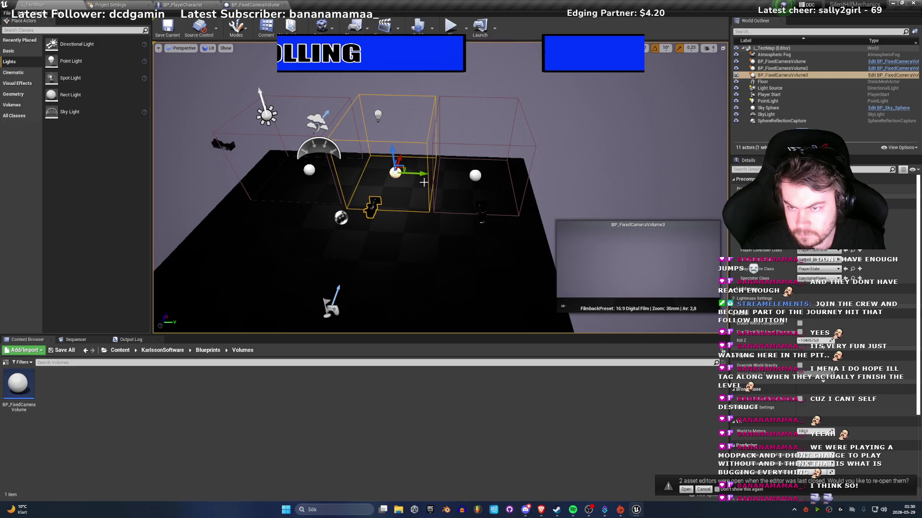
{"action": "key", "text": "e"}
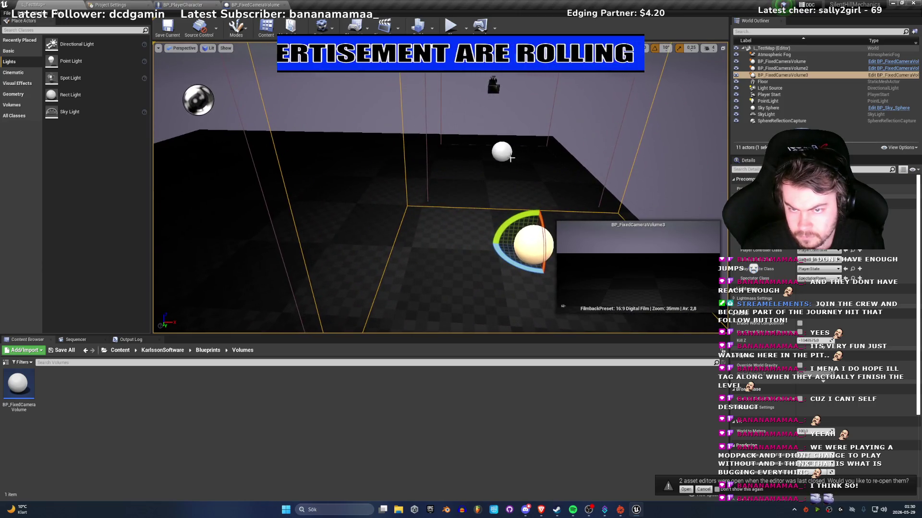
Step: Reselect the first camera volume, view the volumes from above, and start Play-in-Editor
{"action": "key", "text": "w"}
{"action": "left_click", "coordinate": [503, 152]}
{"action": "left_click_drag", "start_coordinate": [526, 152], "coordinate": [489, 164]}
{"action": "left_click_drag", "start_coordinate": [456, 227], "coordinate": [456, 226]}
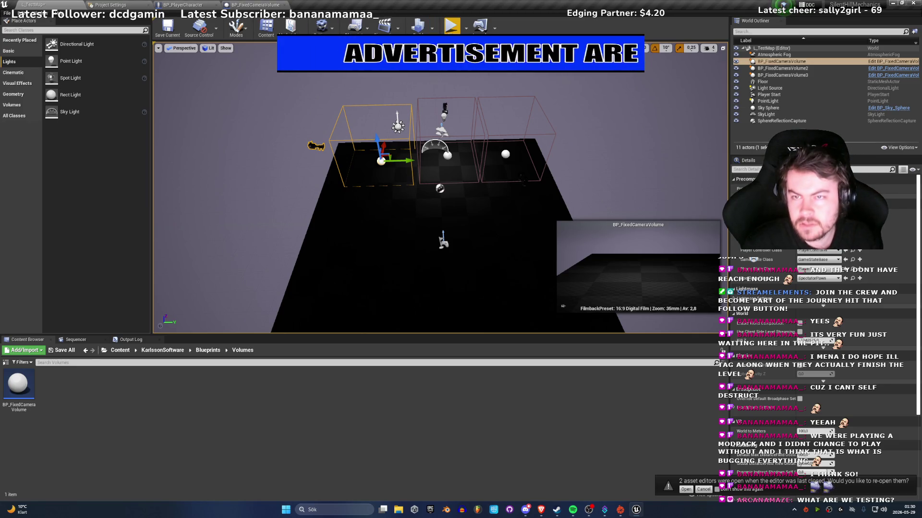
{"action": "left_click", "coordinate": [451, 26]}
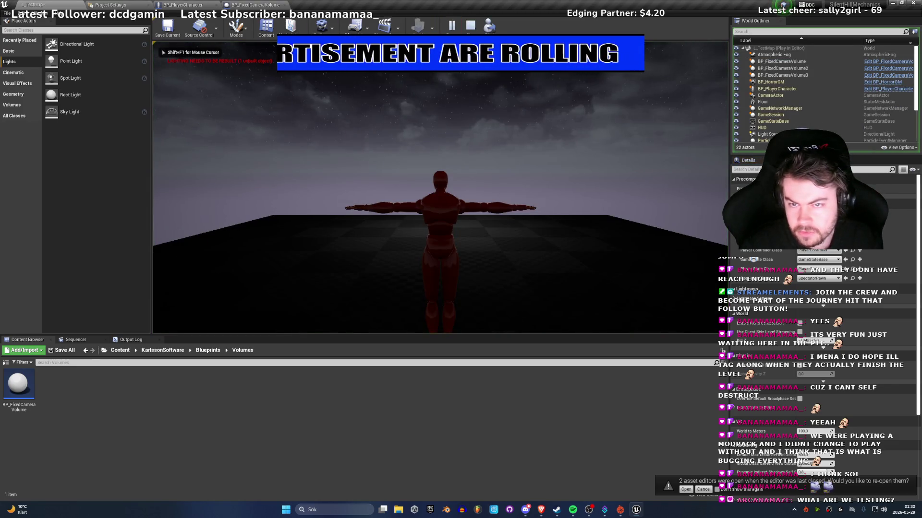
Step: Walk the red mannequin with WASD through the first few fixed camera zones
{"action": "key", "text": "w"}
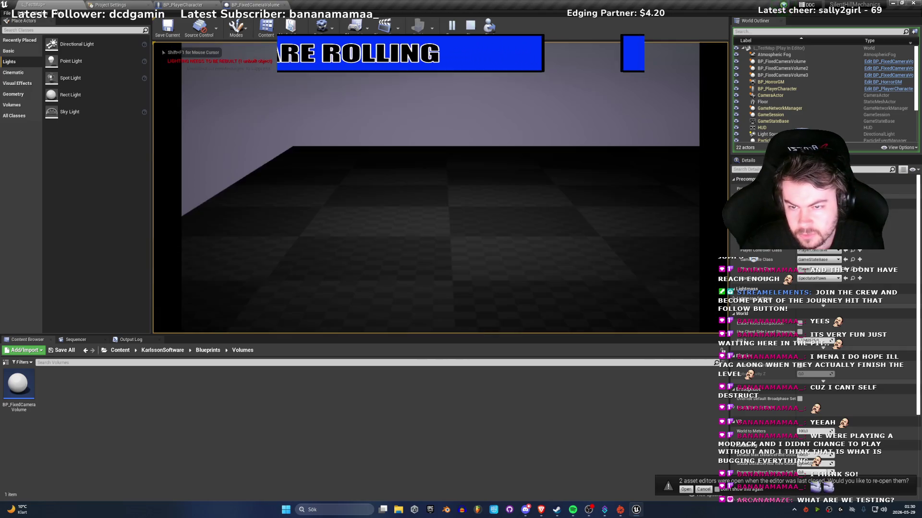
{"action": "key", "text": "w"}
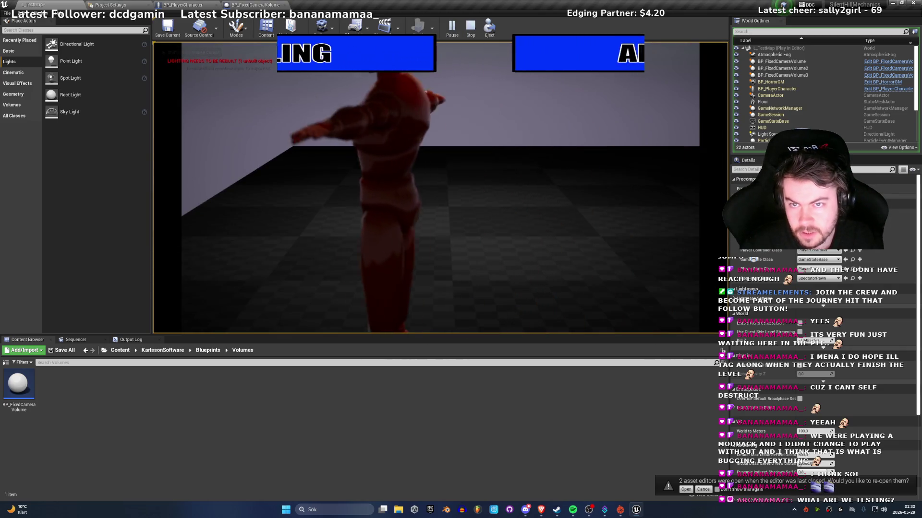
{"action": "key", "text": "d"}
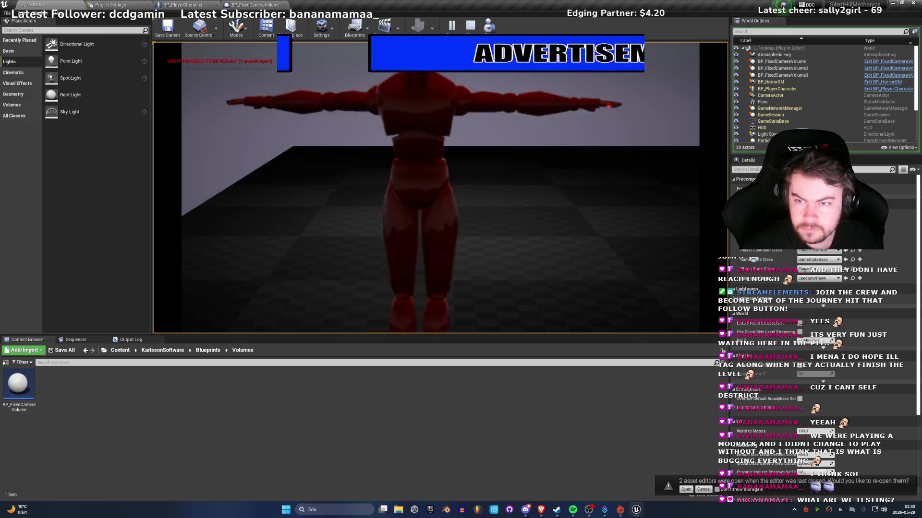
{"action": "key", "text": "s"}
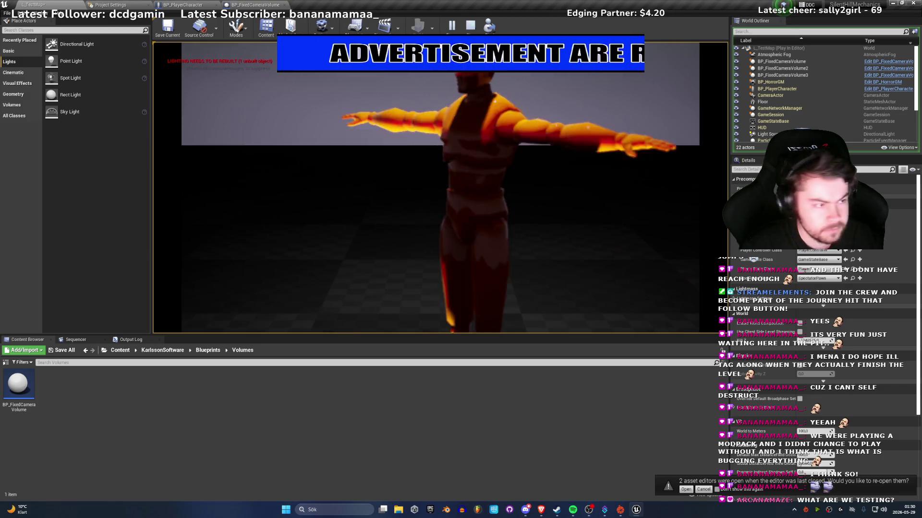
{"action": "key", "text": "a"}
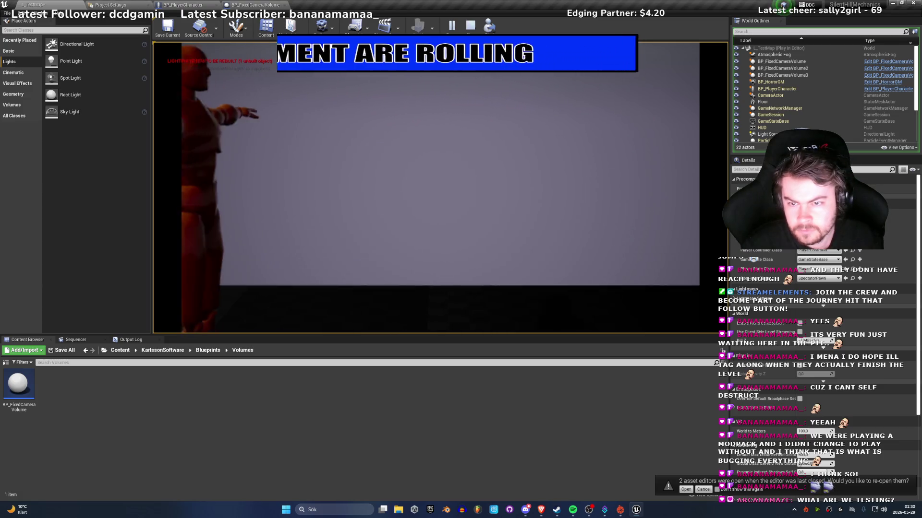
{"action": "key", "text": "s"}
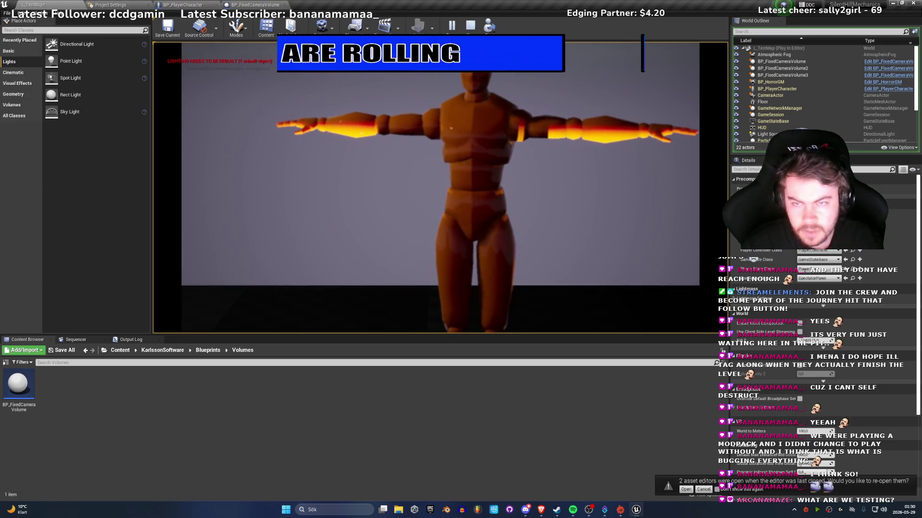
{"action": "key", "text": "a"}
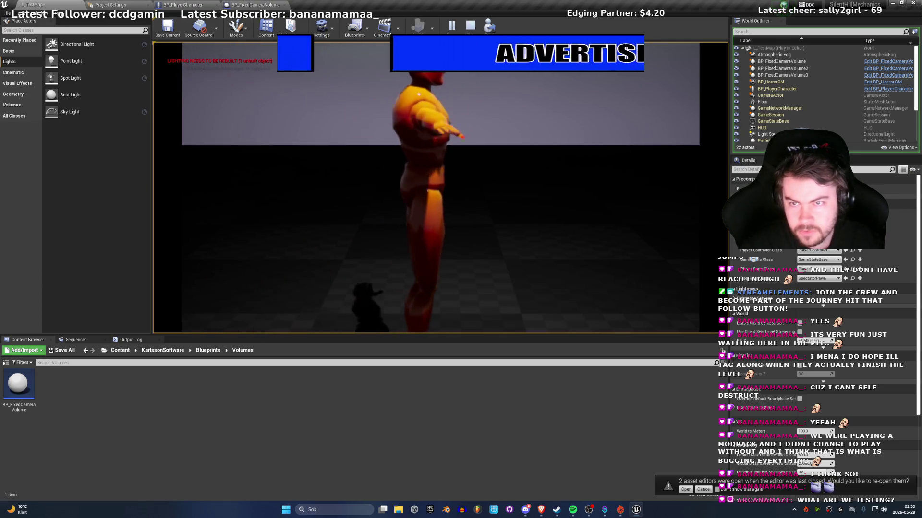
{"action": "key", "text": "s"}
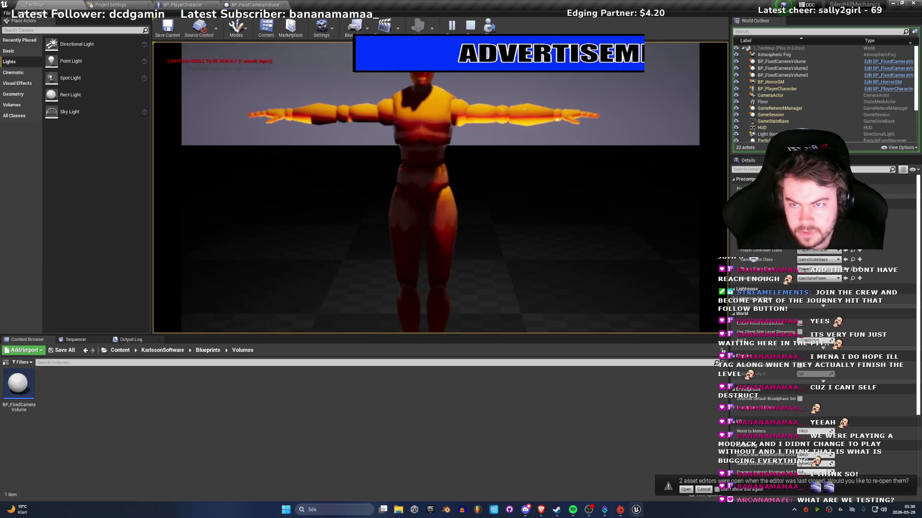
{"action": "key", "text": "d"}
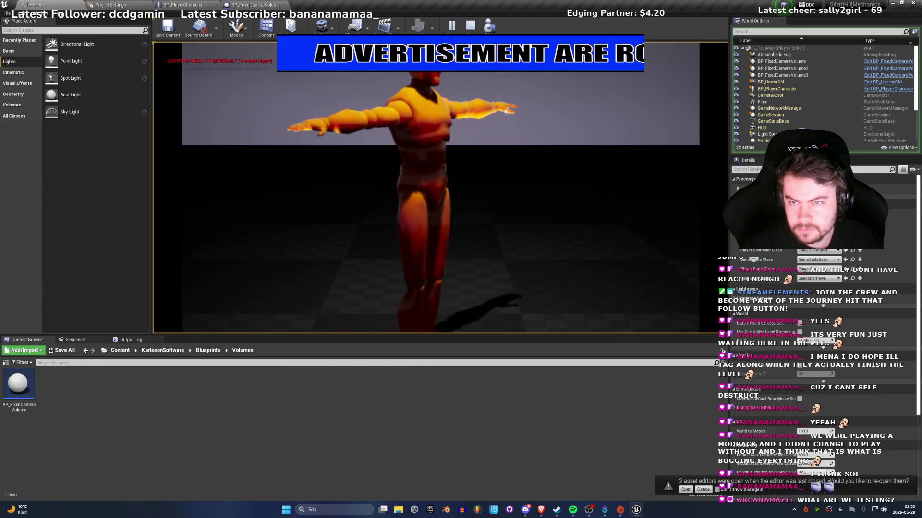
{"action": "key", "text": "s"}
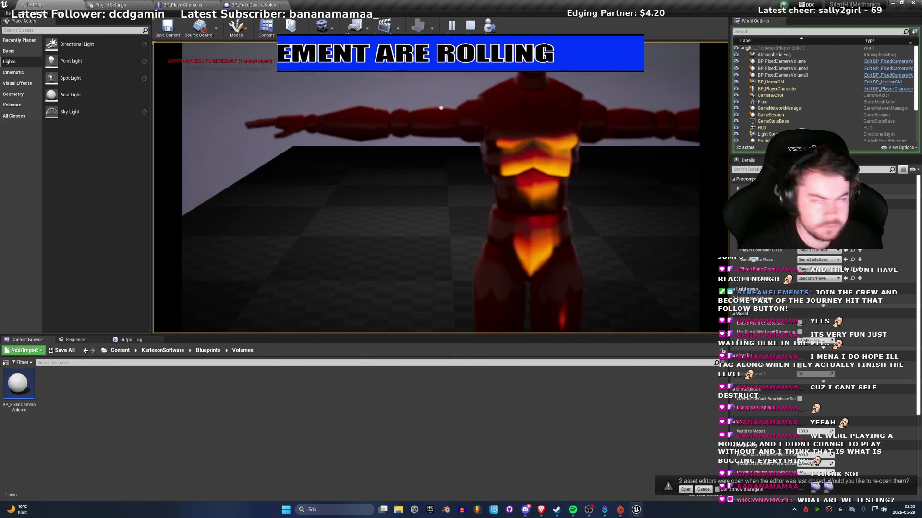
Step: Keep walking the mannequin through the remaining camera zones, facing each camera in turn
{"action": "key", "text": "w"}
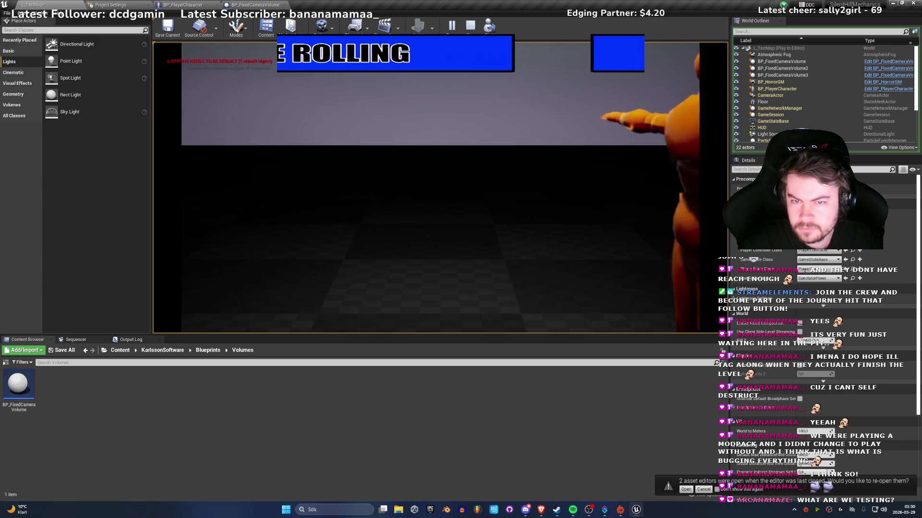
{"action": "key", "text": "a"}
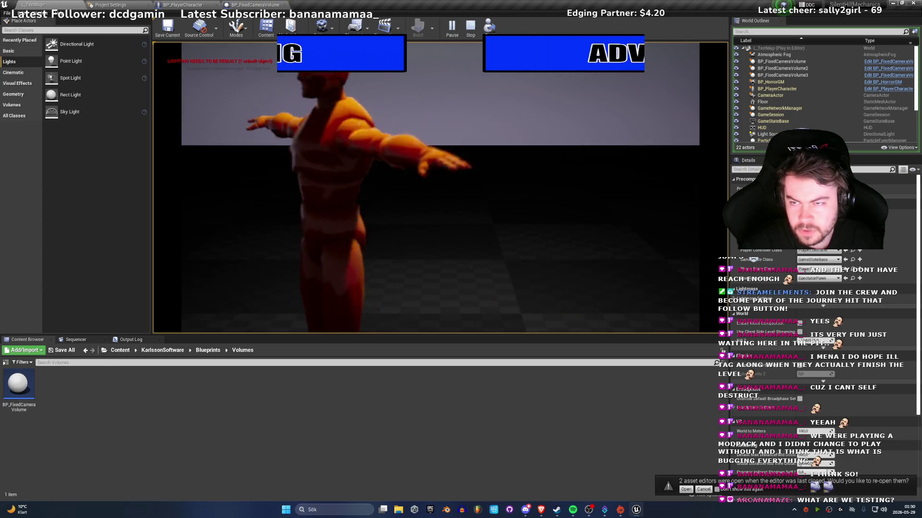
{"action": "key", "text": "a"}
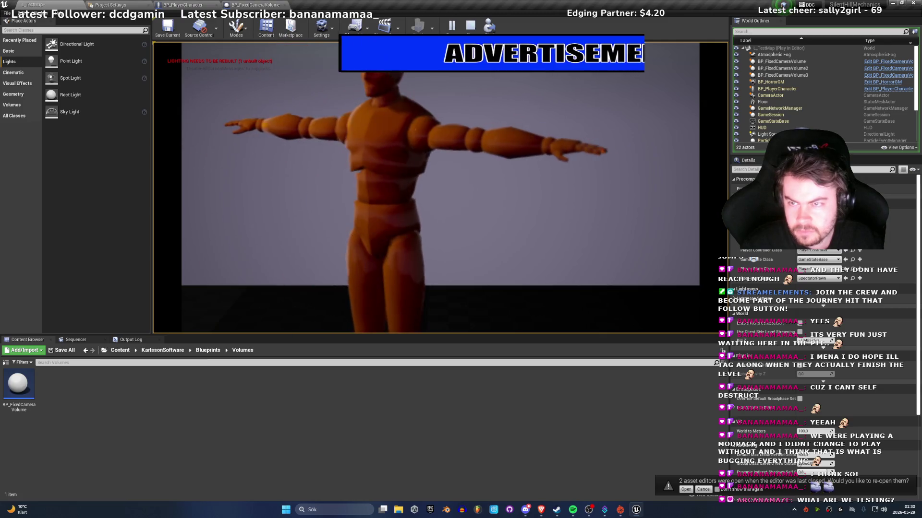
{"action": "key", "text": "s"}
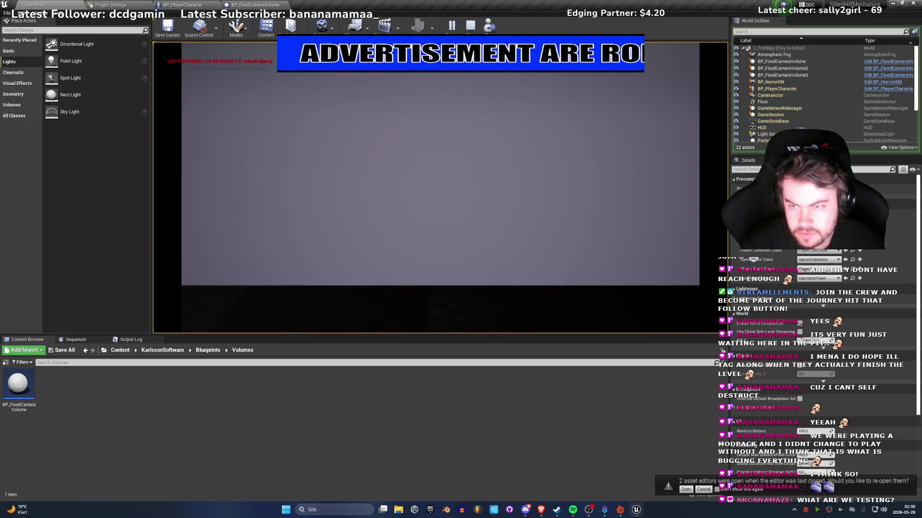
{"action": "key", "text": "w"}
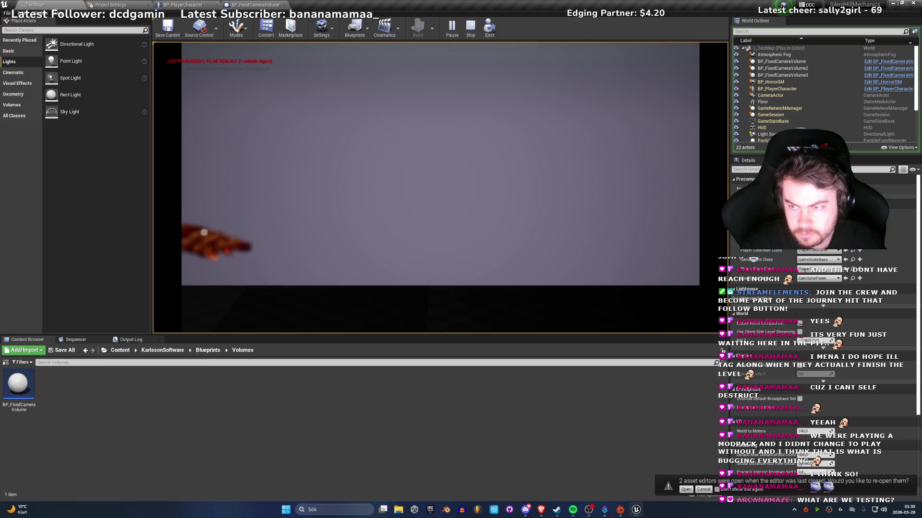
{"action": "key", "text": "w"}
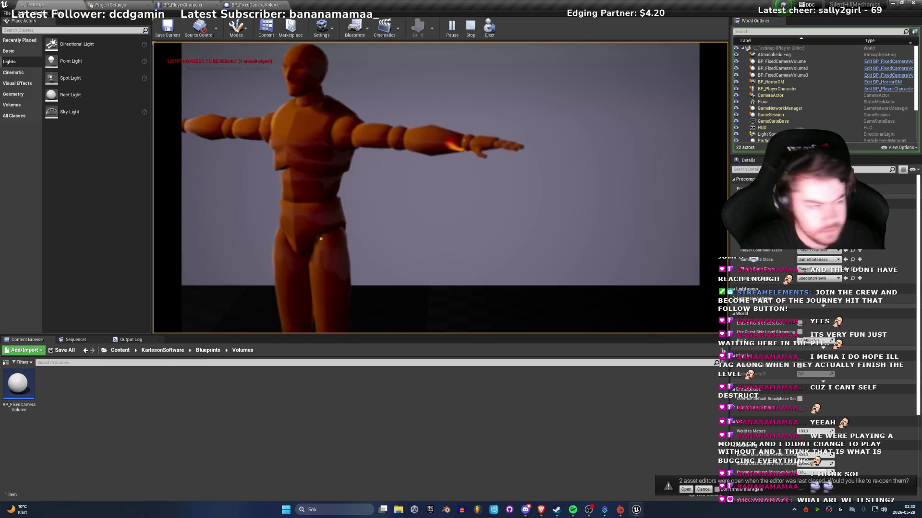
{"action": "key", "text": "d"}
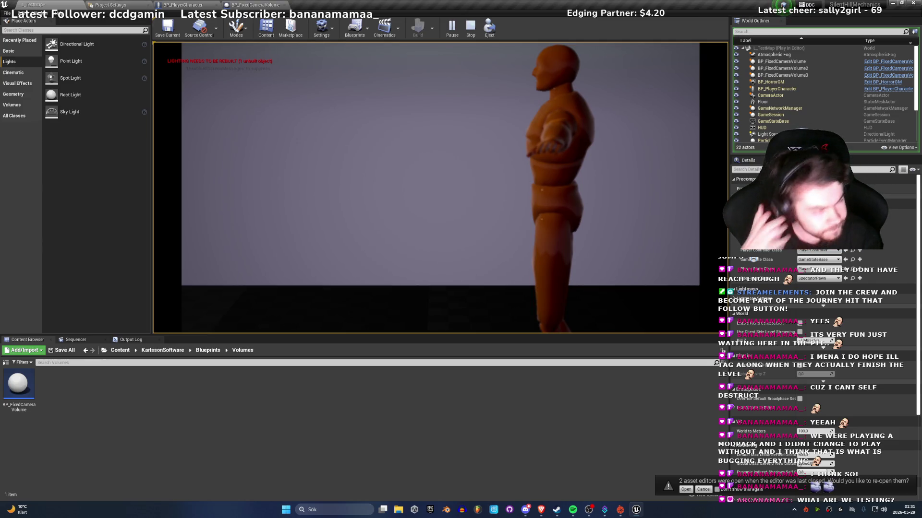
{"action": "key", "text": "a"}
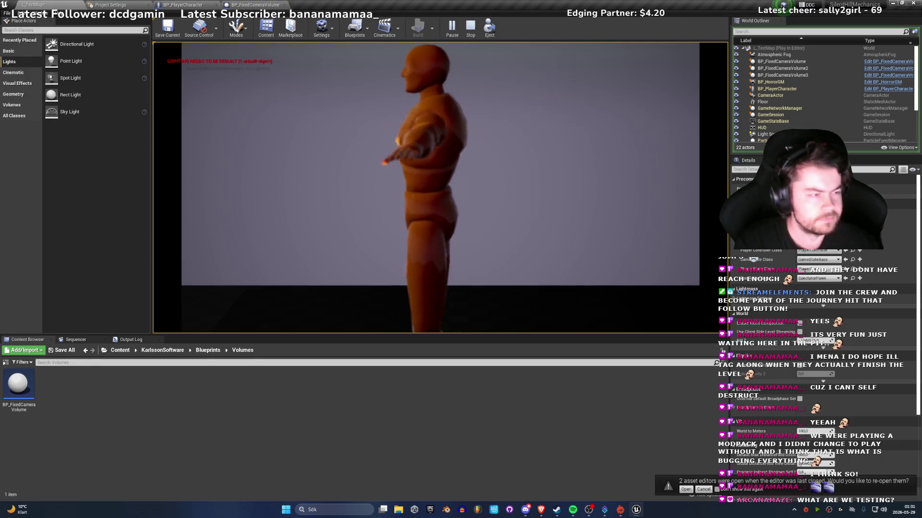
{"action": "key", "text": "s"}
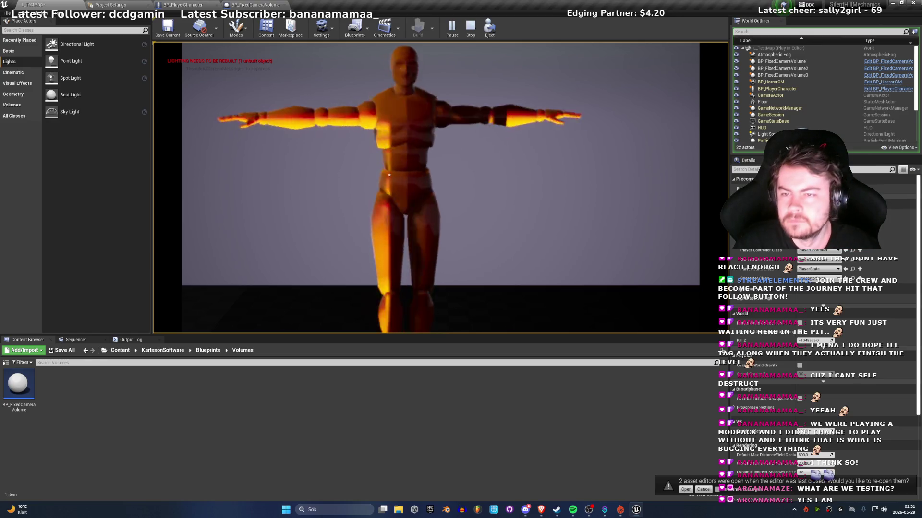
Step: Walk the character toward and past the cameras, entering the next close-up zone
{"action": "key", "text": "a"}
{"action": "key", "text": "a"}
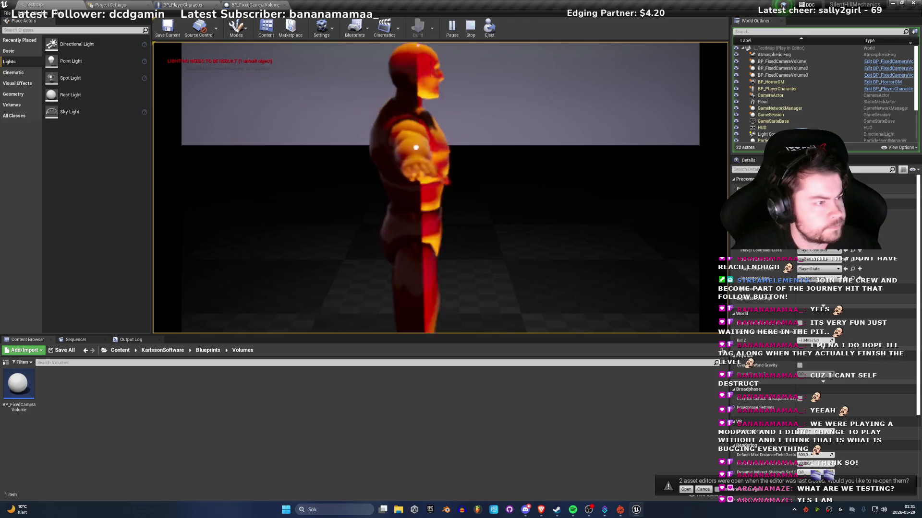
{"action": "key", "text": "s"}
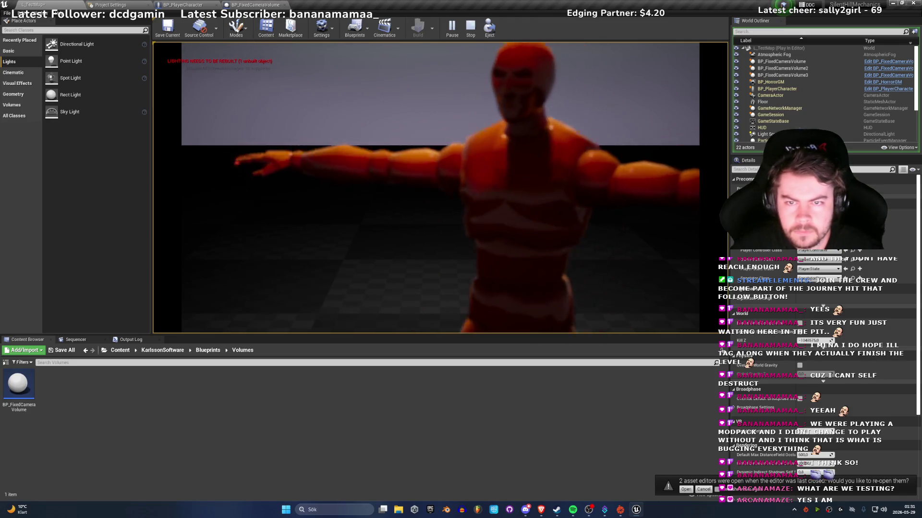
{"action": "key", "text": "s"}
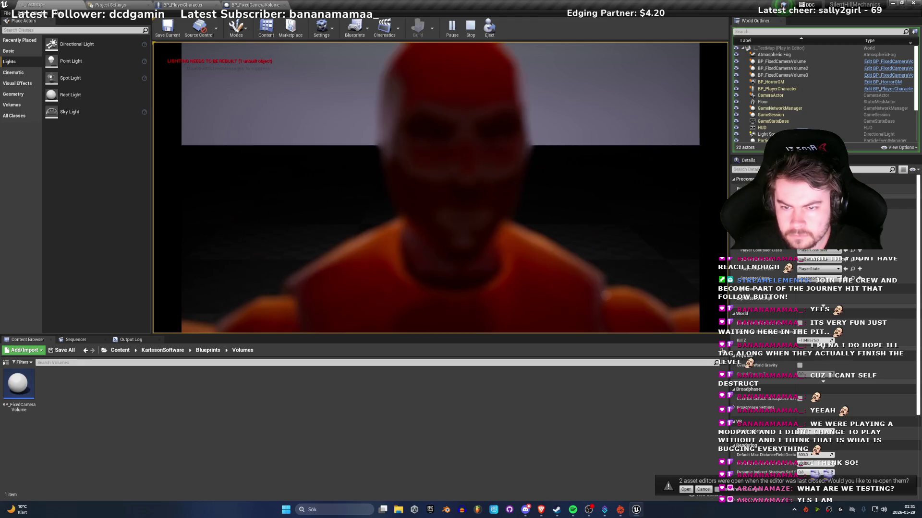
{"action": "key", "text": "d"}
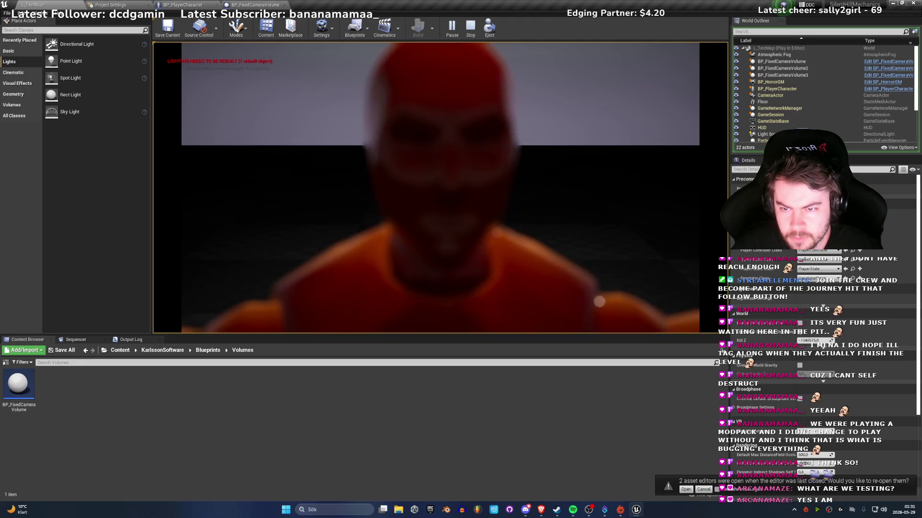
{"action": "key", "text": "d"}
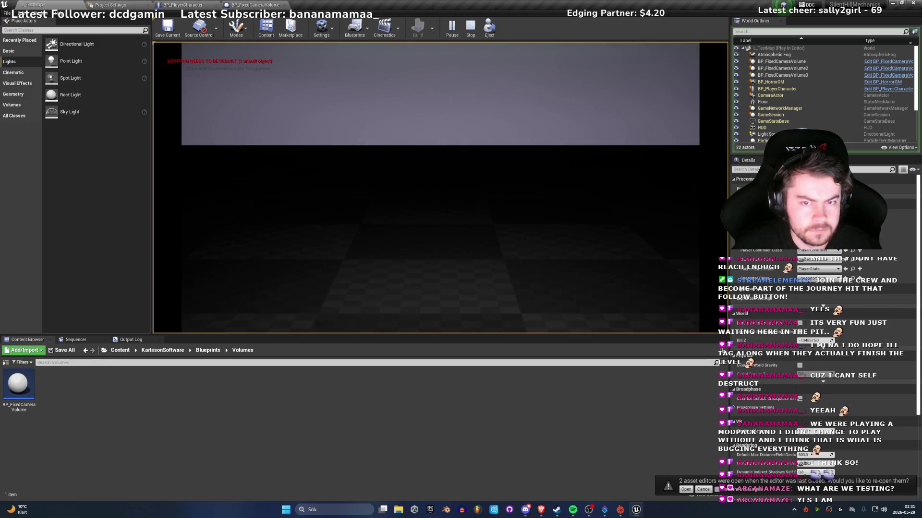
{"action": "key", "text": "d"}
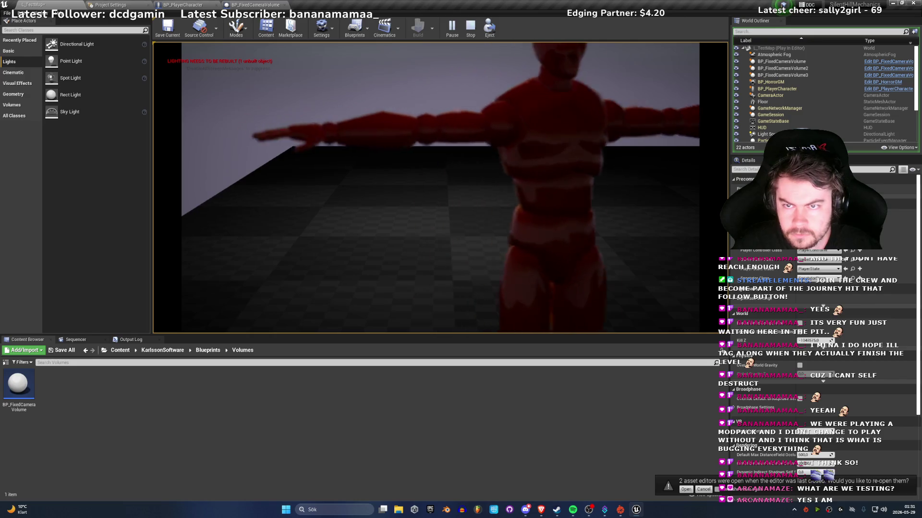
{"action": "key", "text": "d"}
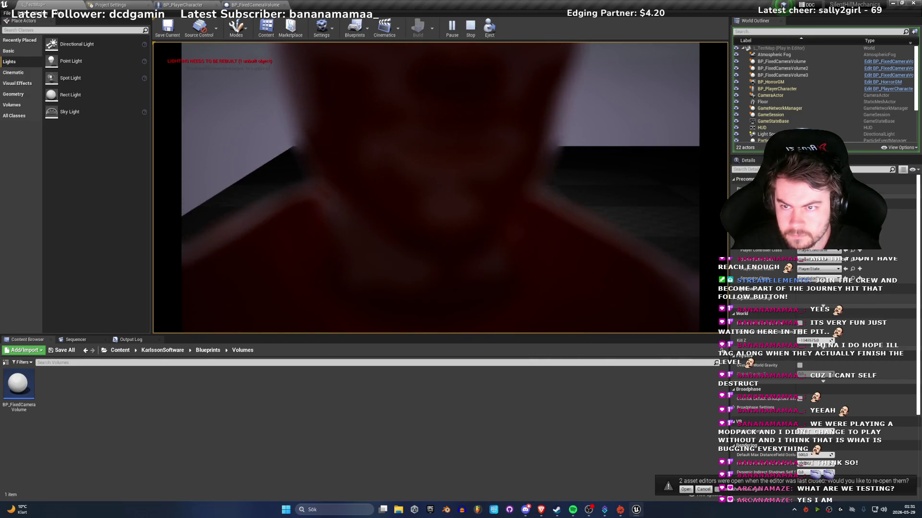
{"action": "key", "text": "d"}
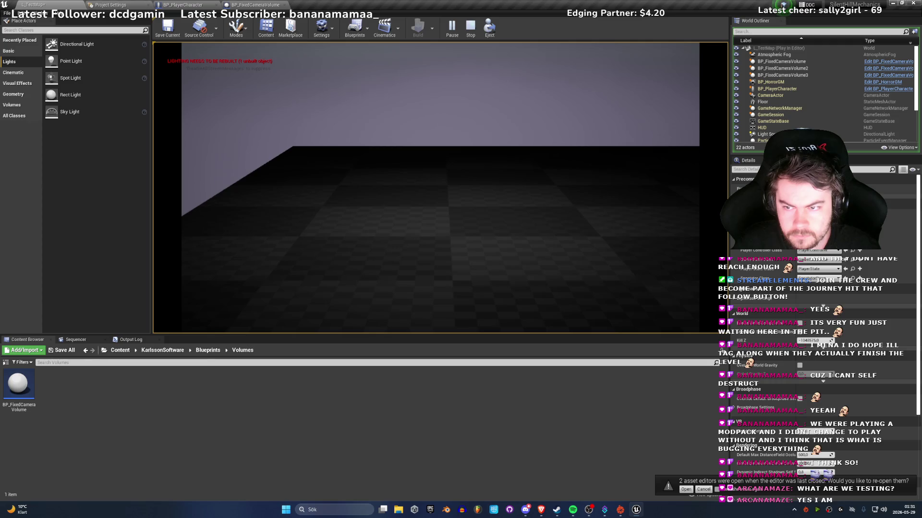
{"action": "key", "text": "a"}
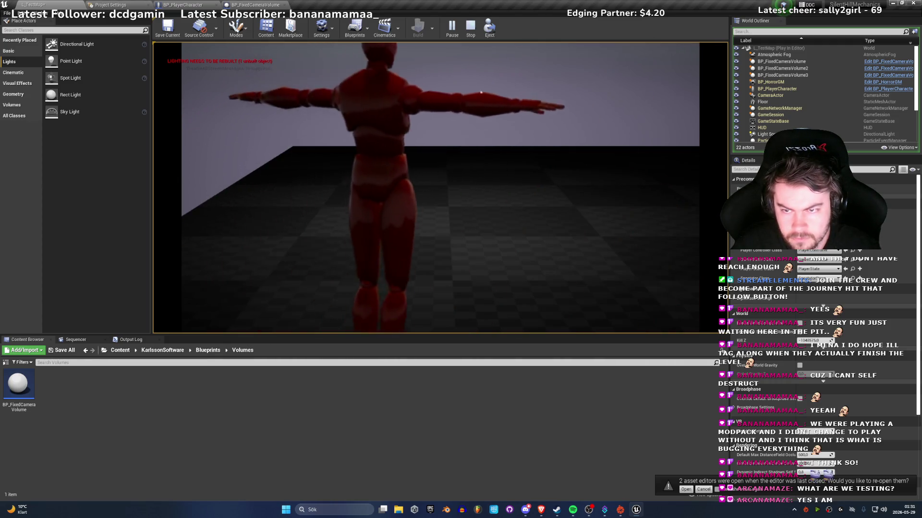
{"action": "key", "text": "d"}
Step: Steer the character left and right, turning it to face each direction and the camera
{"action": "key", "text": "a"}
{"action": "key", "text": "d"}
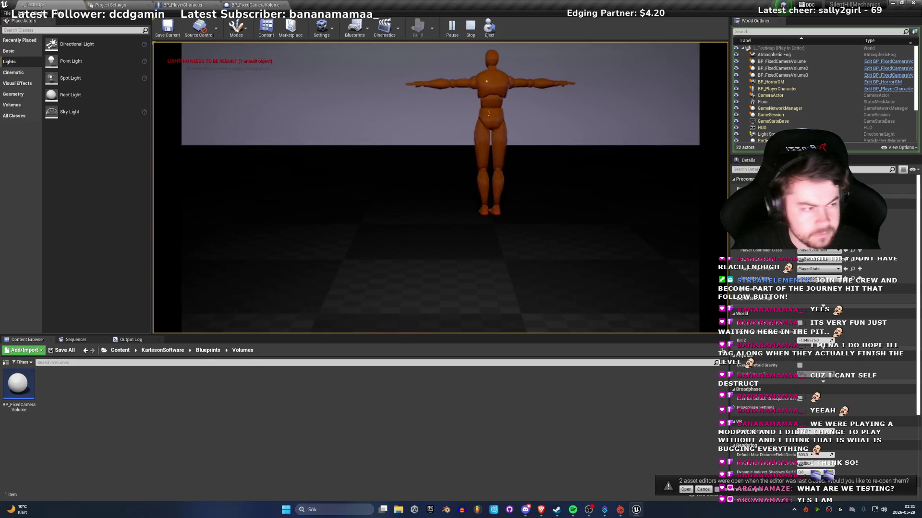
{"action": "key", "text": "a"}
{"action": "key", "text": "d"}
{"action": "key", "text": "s"}
{"action": "key", "text": "d"}
{"action": "key", "text": "a"}
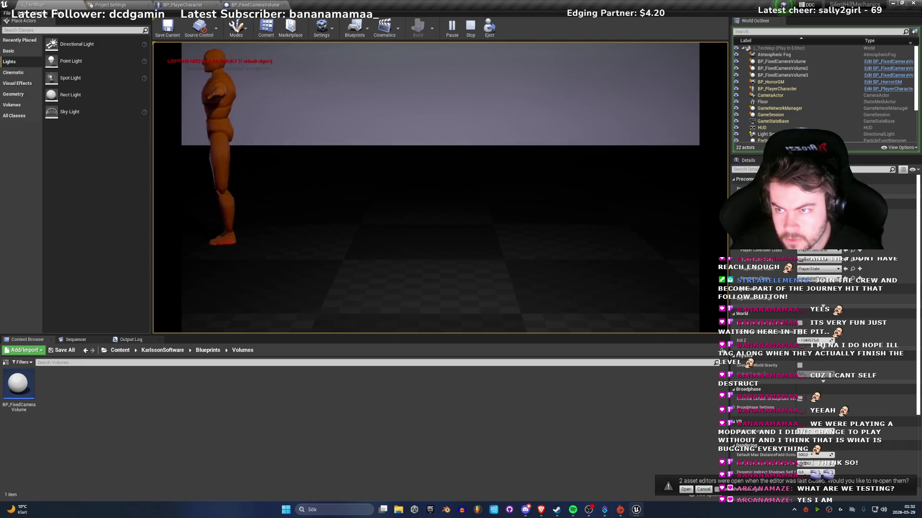
{"action": "key", "text": "d"}
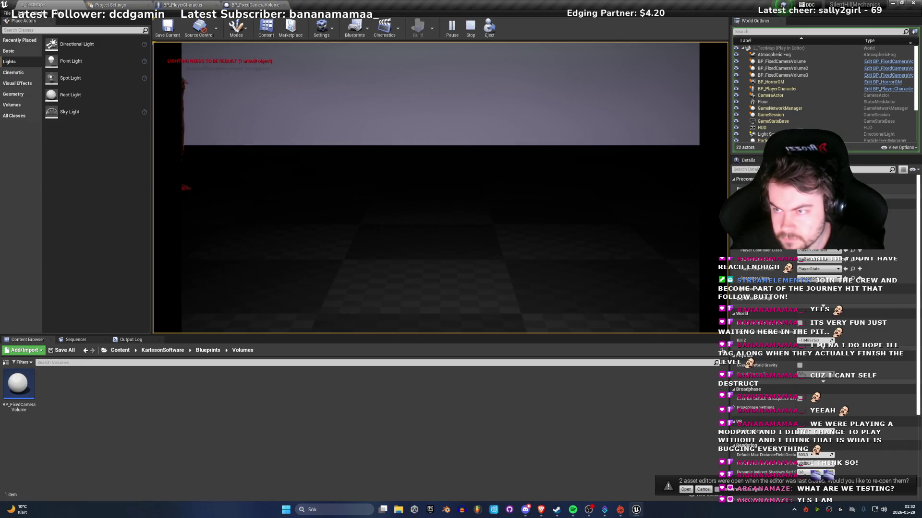
{"action": "key", "text": "s"}
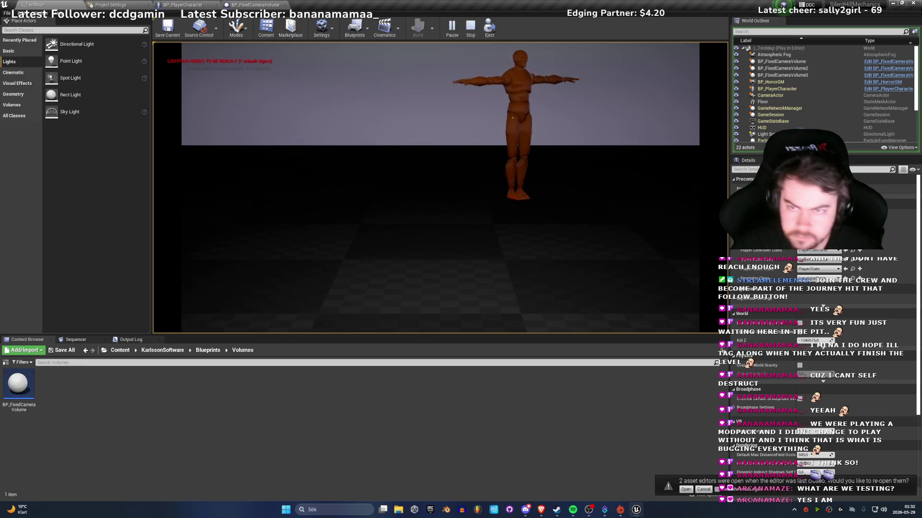
{"action": "key", "text": "d"}
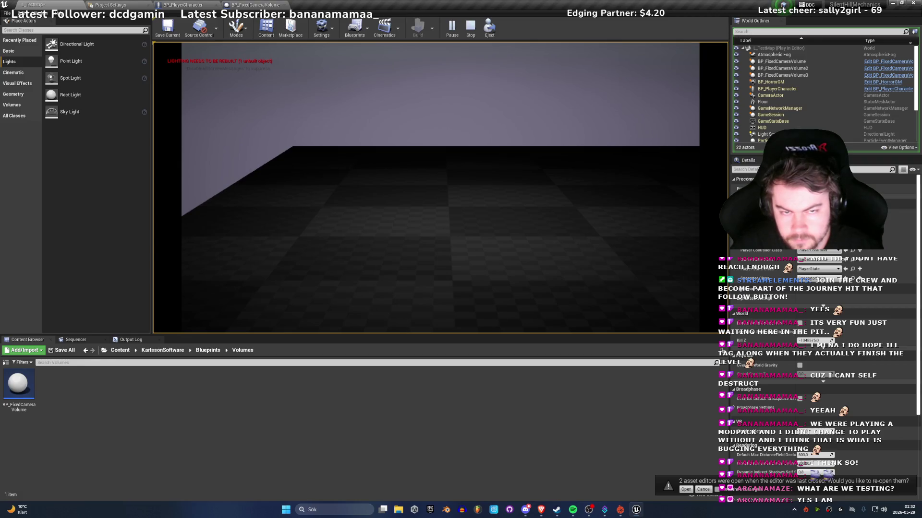
Step: Walk the character back and forth across the side view, then end the play session with Esc
{"action": "key", "text": "w"}
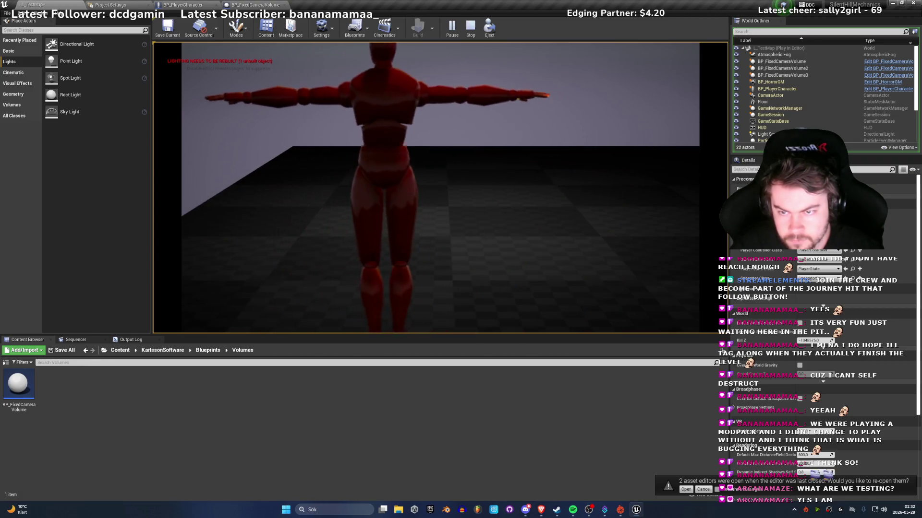
{"action": "key", "text": "w"}
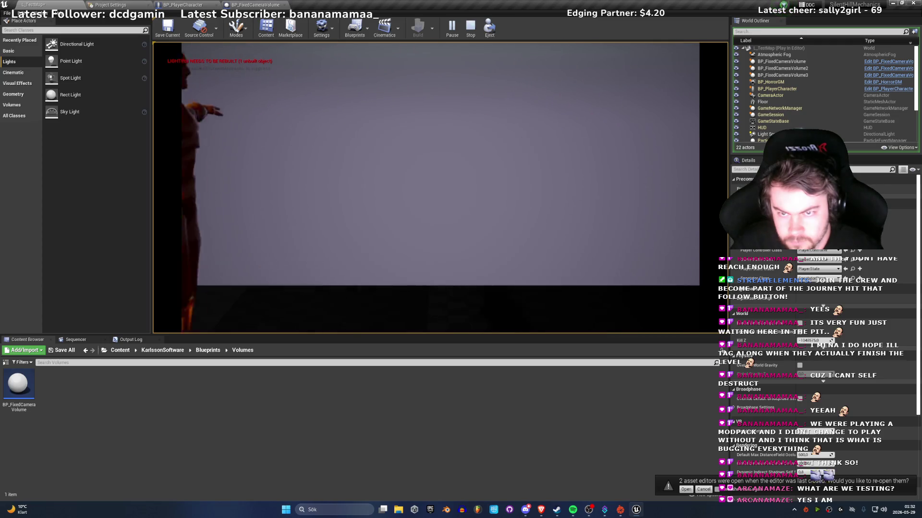
{"action": "key", "text": "d"}
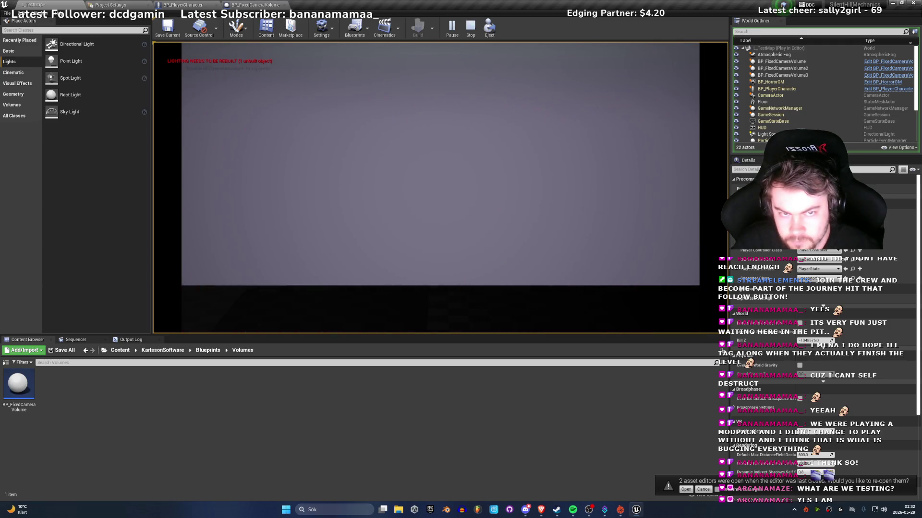
{"action": "key", "text": "a"}
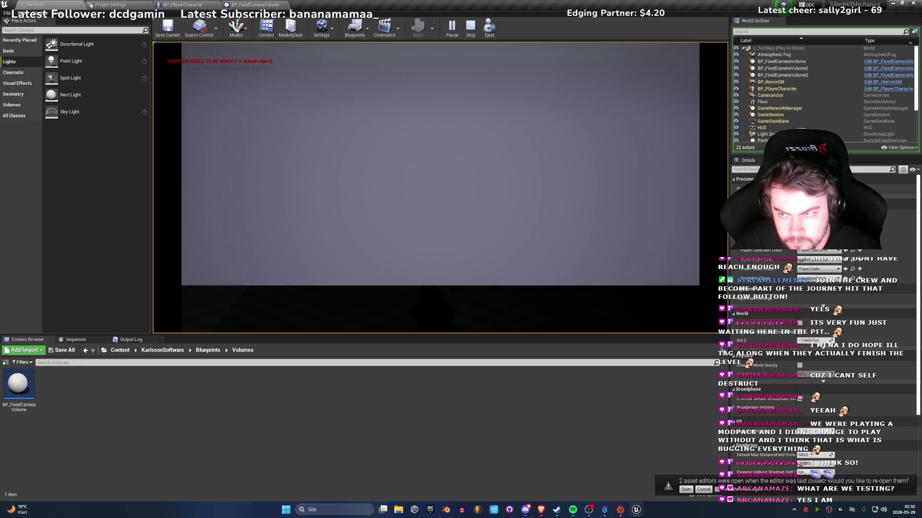
{"action": "key", "text": "d"}
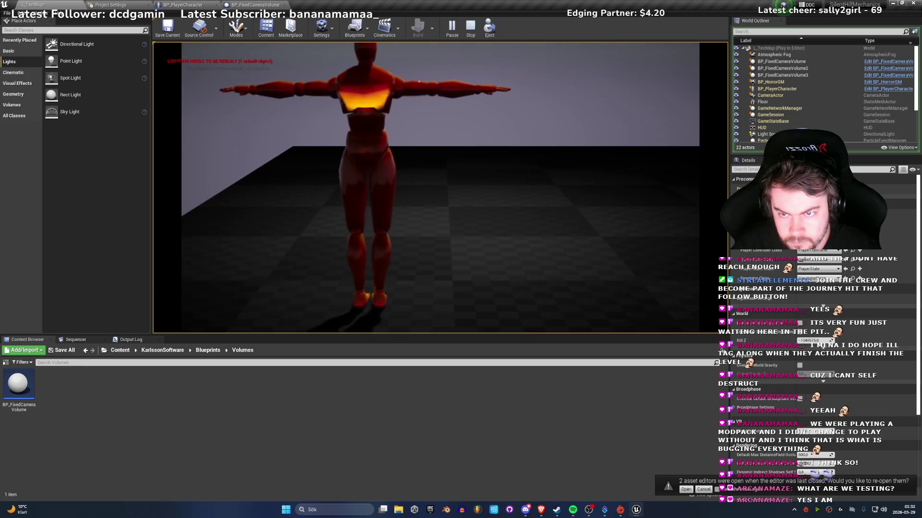
{"action": "key", "text": "s"}
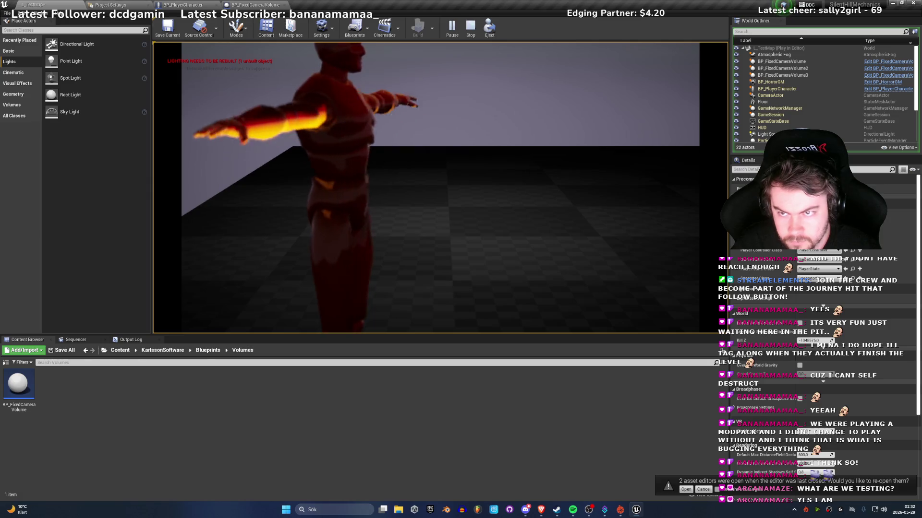
{"action": "key", "text": "w"}
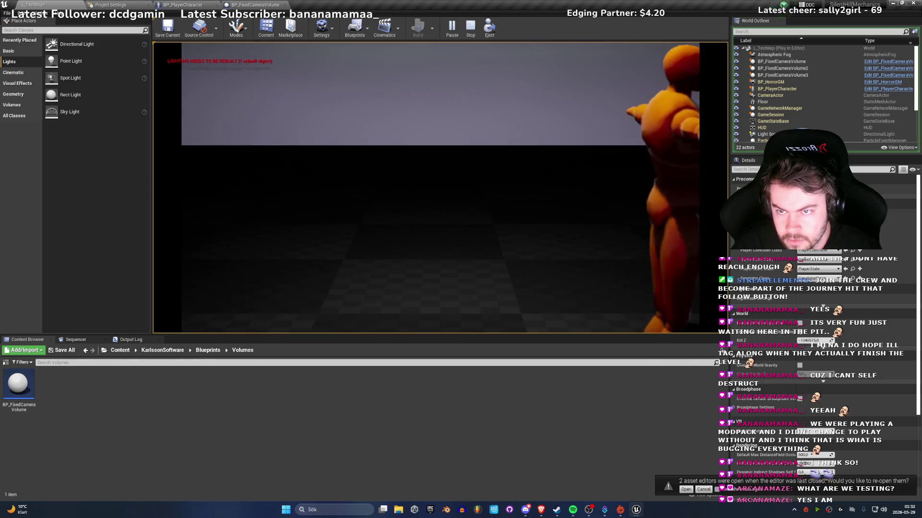
{"action": "key", "text": "w"}
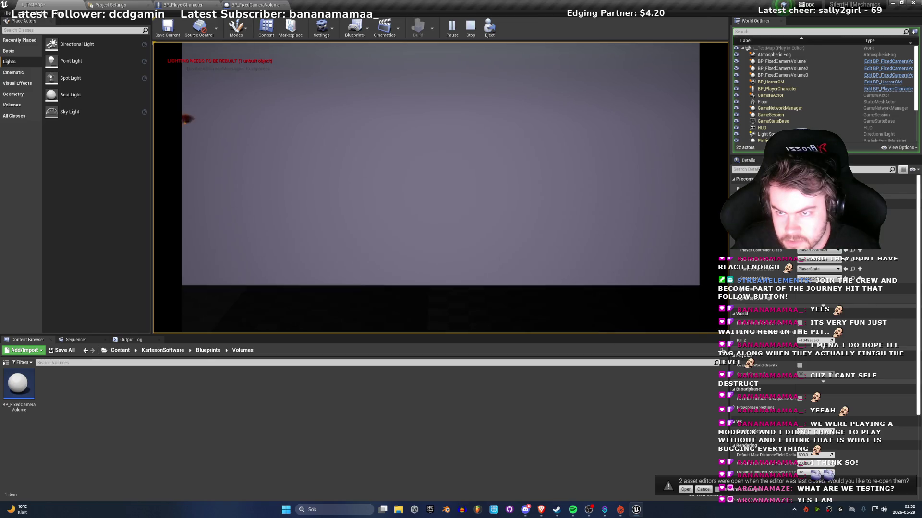
{"action": "key", "text": "s"}
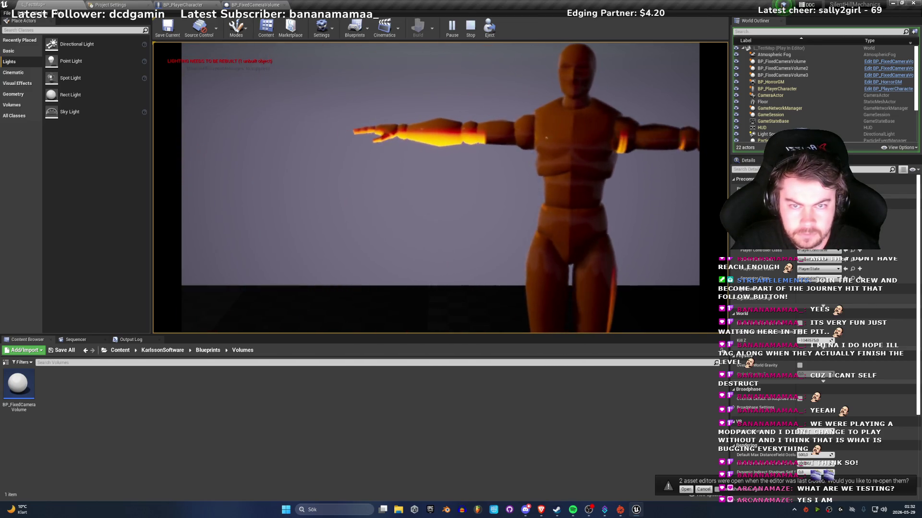
{"action": "key", "text": "Escape"}
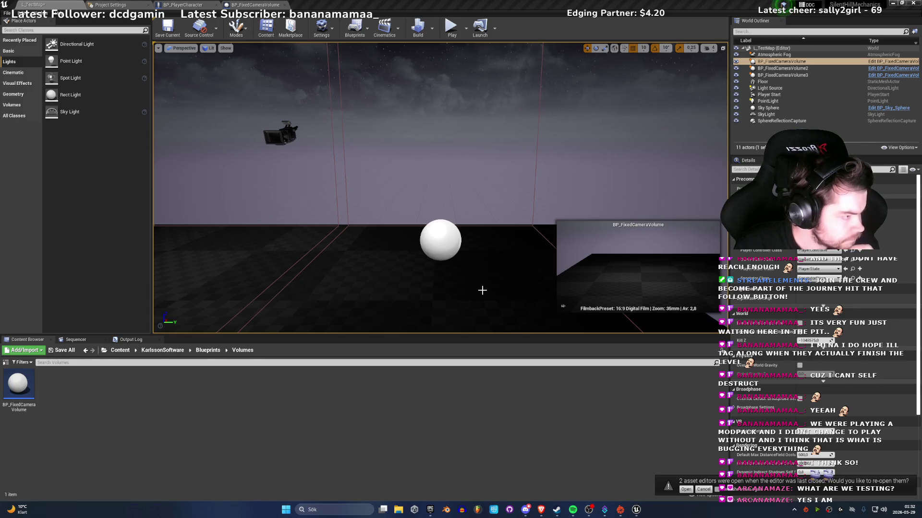
Step: Bring up the Epic Games Launcher's Fab Library and search for 'det'
{"action": "left_click", "coordinate": [430, 509]}
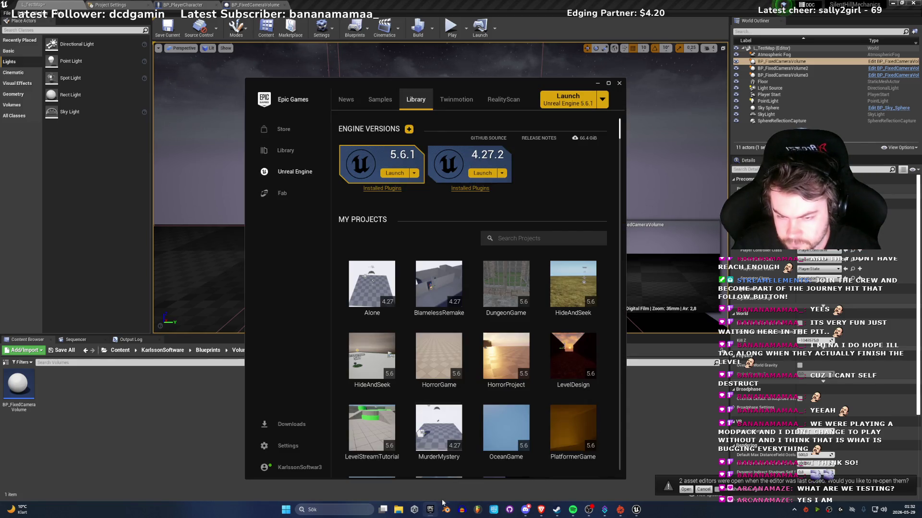
{"action": "scroll", "coordinate": [518, 312], "scroll_direction": "down", "scroll_amount": 5}
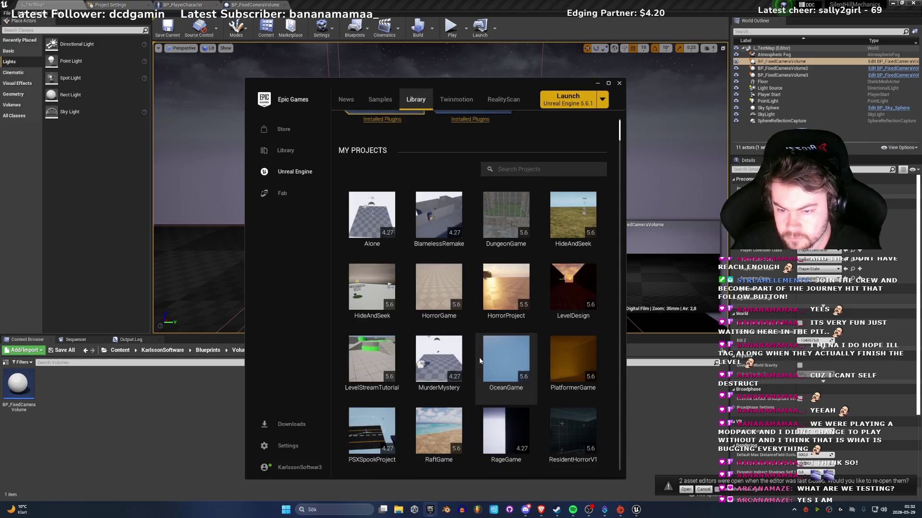
{"action": "scroll", "coordinate": [533, 244], "scroll_direction": "down", "scroll_amount": 8}
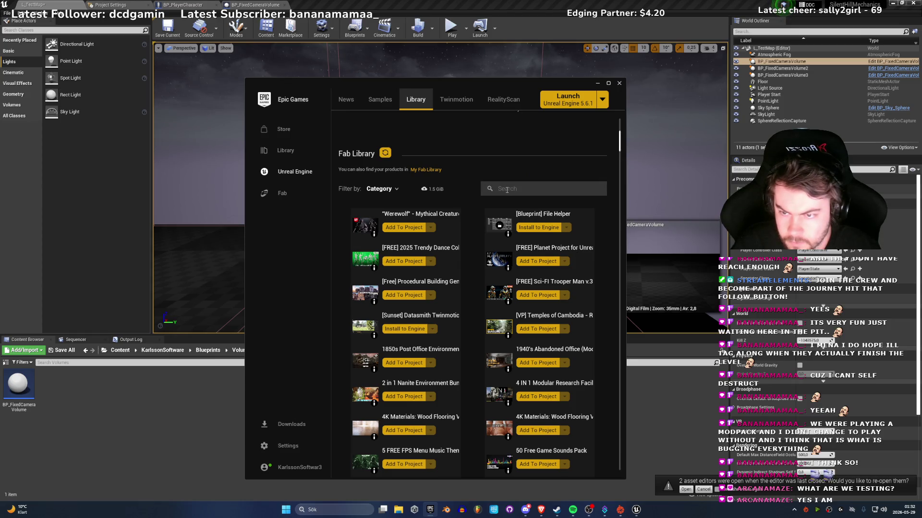
{"action": "scroll", "coordinate": [511, 234], "scroll_direction": "down", "scroll_amount": 2}
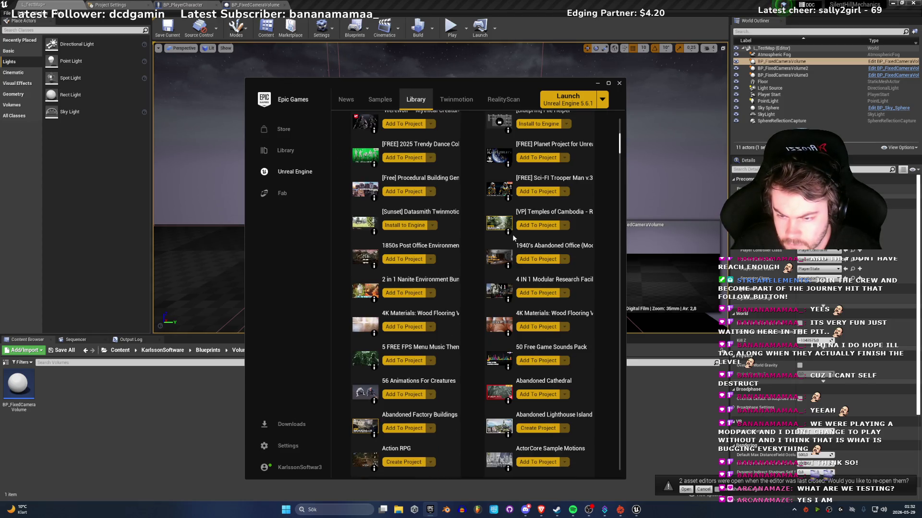
{"action": "scroll", "coordinate": [512, 231], "scroll_direction": "up", "scroll_amount": 2}
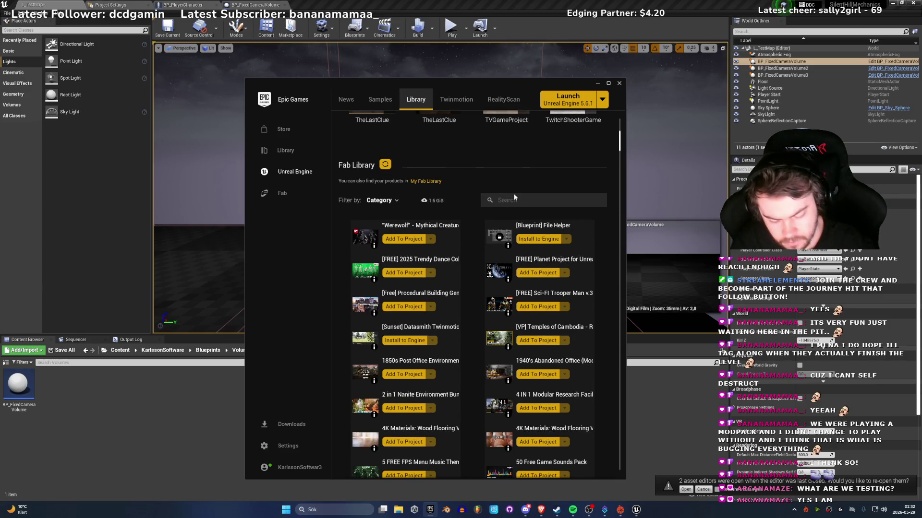
{"action": "type", "text": "dete"}
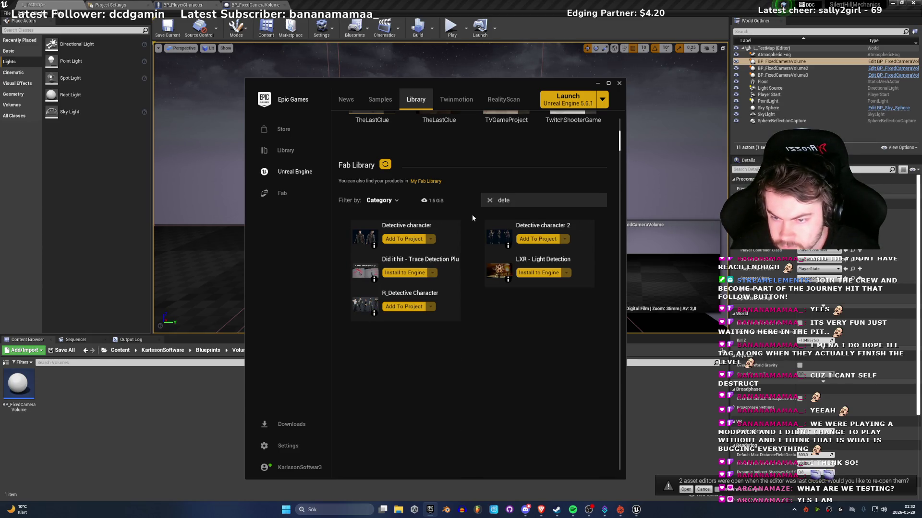
Step: Add R_Detective Character to the SilentHillMechanics project
{"action": "left_click", "coordinate": [400, 307]}
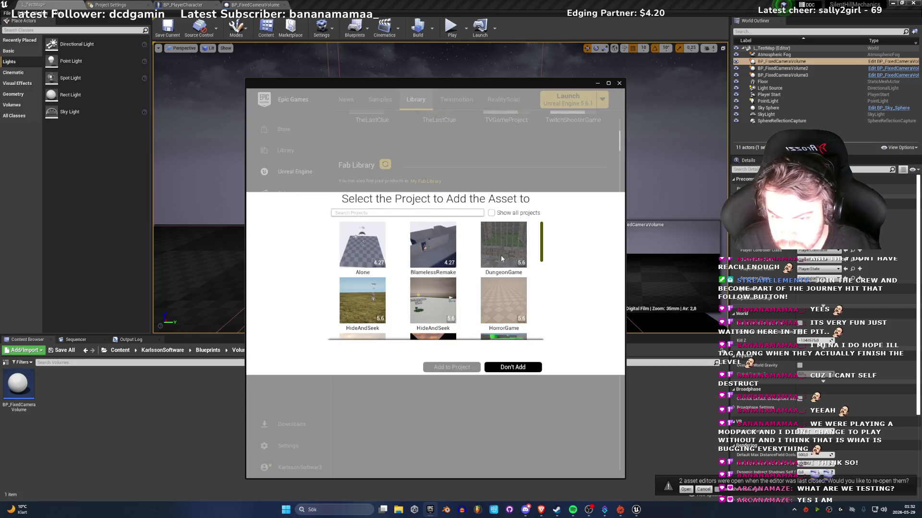
{"action": "scroll", "coordinate": [432, 288], "scroll_direction": "down", "scroll_amount": 3}
{"action": "scroll", "coordinate": [427, 292], "scroll_direction": "down", "scroll_amount": 5}
{"action": "scroll", "coordinate": [467, 298], "scroll_direction": "down", "scroll_amount": 1}
{"action": "left_click", "coordinate": [363, 254]}
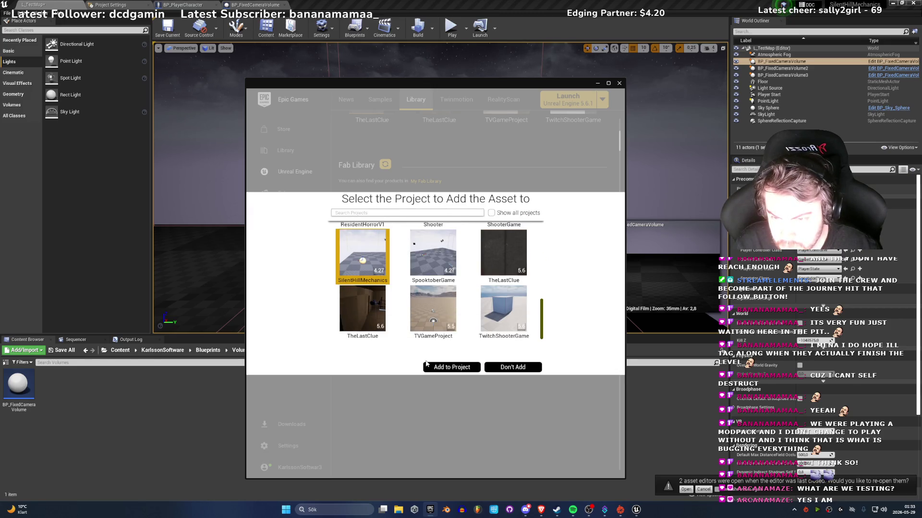
{"action": "left_click", "coordinate": [455, 368]}
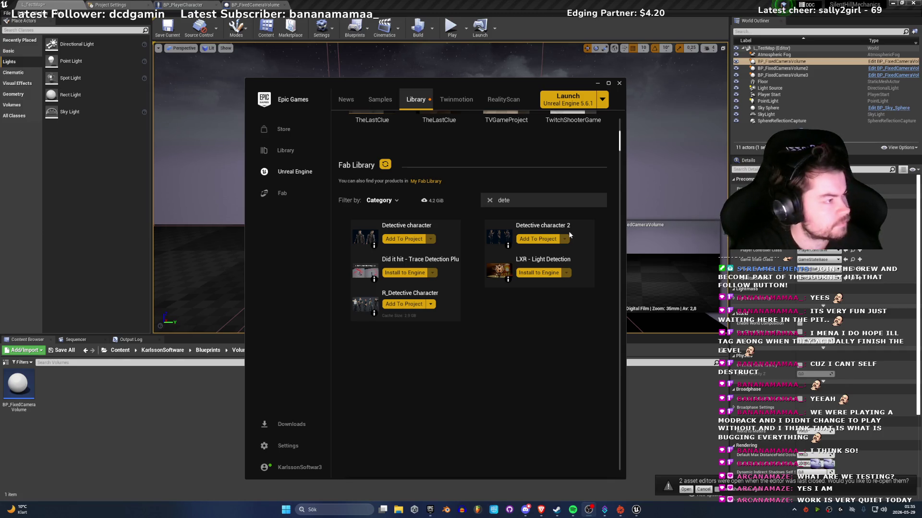
Step: Return to the editor and browse to the R_DetectiveCharacter Animations folder
{"action": "left_click", "coordinate": [597, 84]}
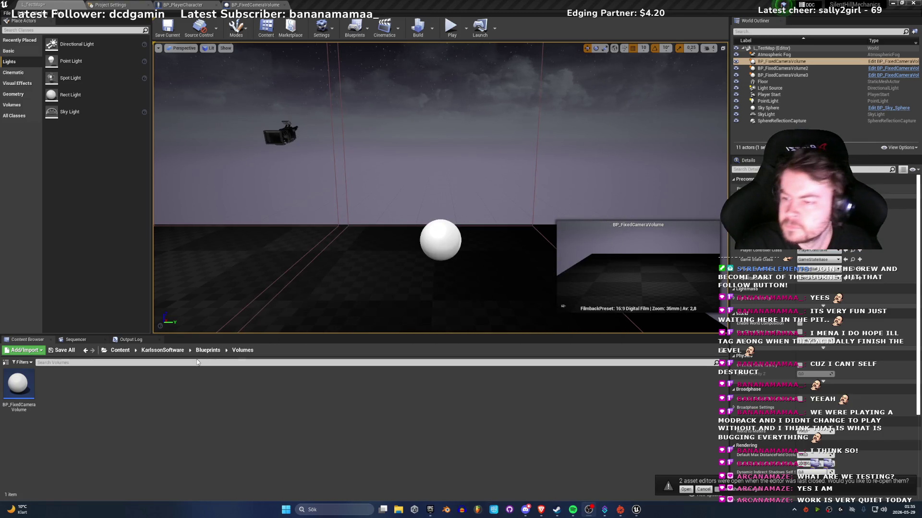
{"action": "left_click", "coordinate": [156, 351]}
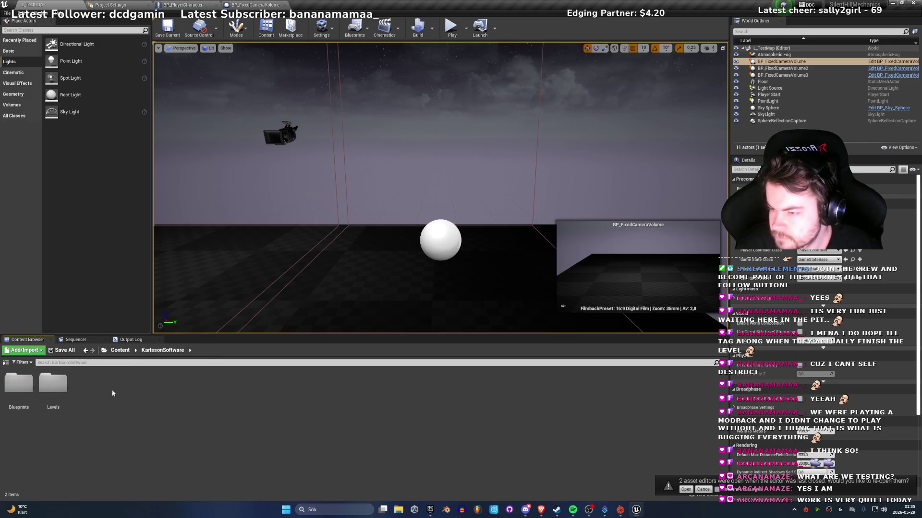
{"action": "left_click", "coordinate": [118, 349]}
{"action": "double_click", "coordinate": [62, 398]}
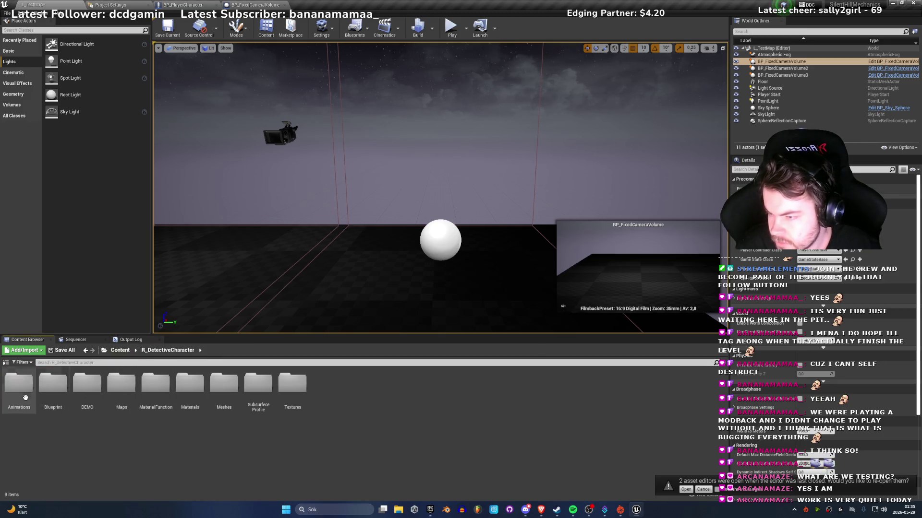
{"action": "double_click", "coordinate": [67, 405]}
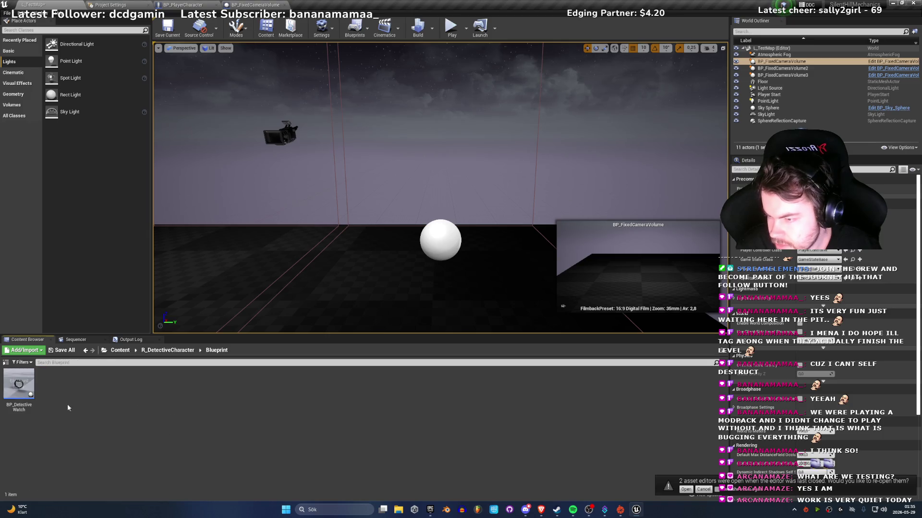
{"action": "left_click", "coordinate": [167, 351]}
{"action": "double_click", "coordinate": [18, 384]}
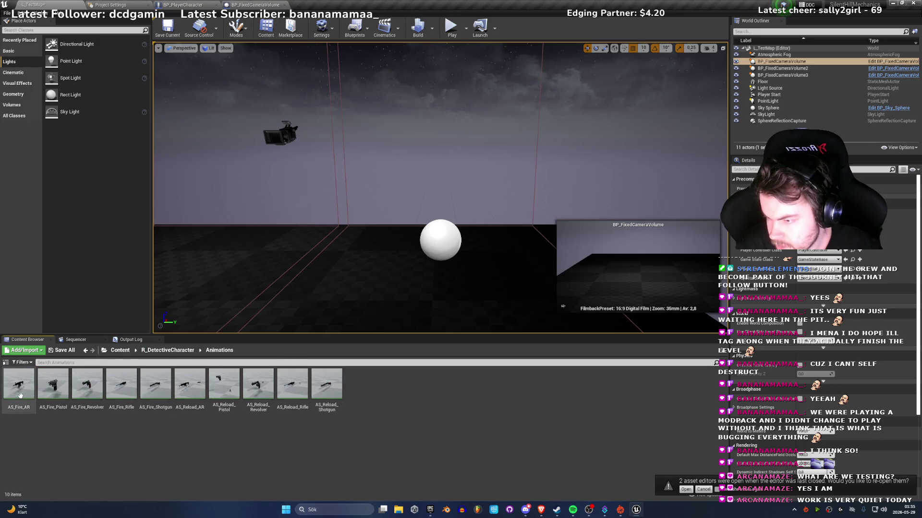
Step: Preview the AS_Reload_Shotgun and AS_Fire_Shotgun animations, then close the animation editor
{"action": "left_click", "coordinate": [322, 385]}
{"action": "double_click", "coordinate": [322, 386]}
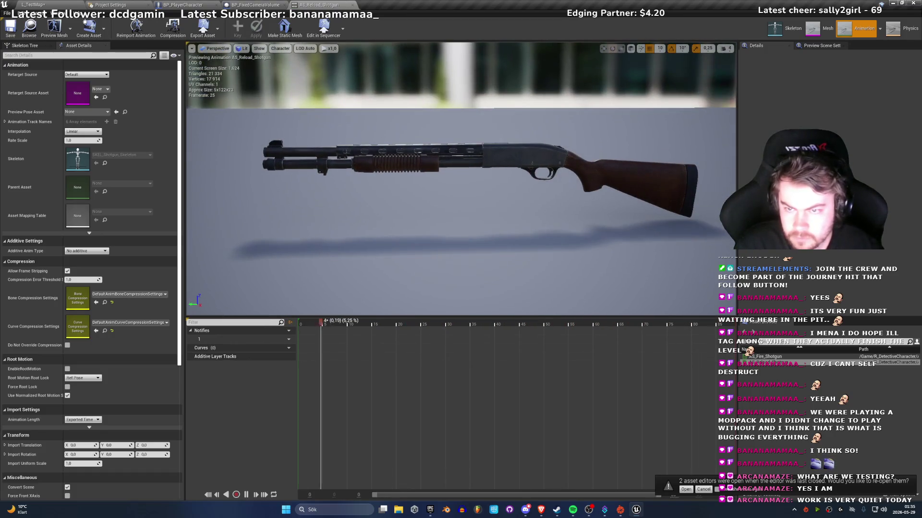
{"action": "left_click", "coordinate": [764, 356]}
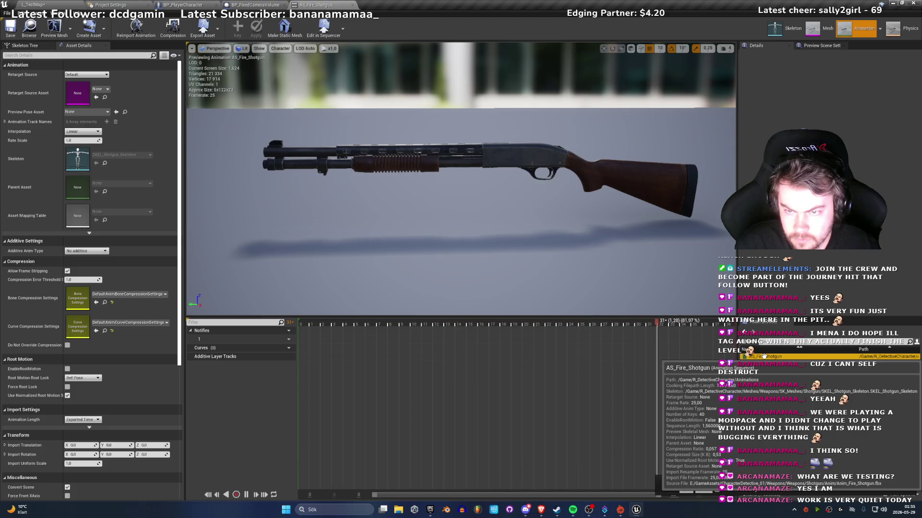
{"action": "left_click", "coordinate": [351, 6]}
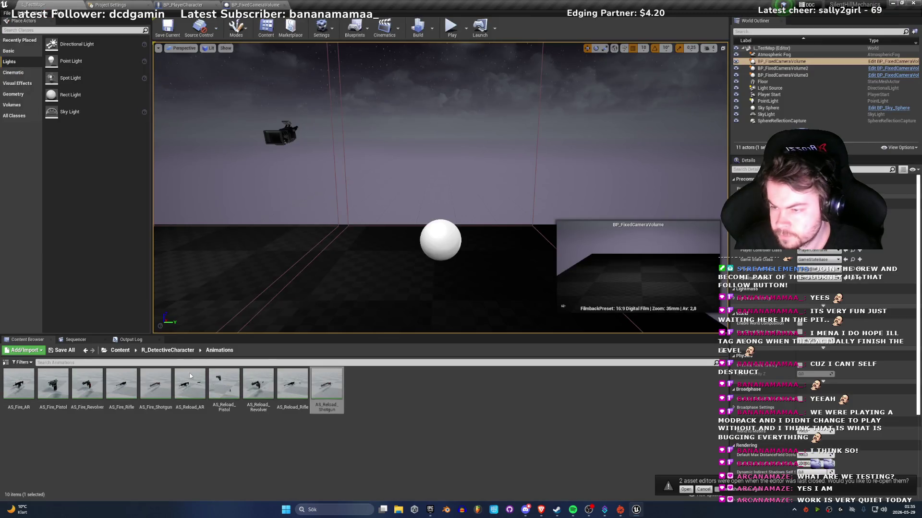
Step: Browse R_DetectiveCharacter > Meshes > Character > SK_Meshes > Skeleton_UE4 and open SKM_Detective_06
{"action": "left_click", "coordinate": [168, 350]}
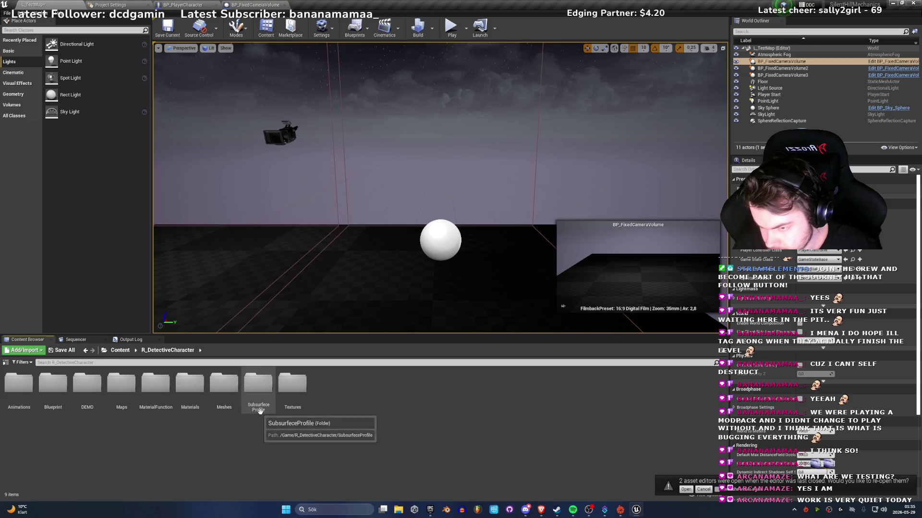
{"action": "double_click", "coordinate": [219, 407]}
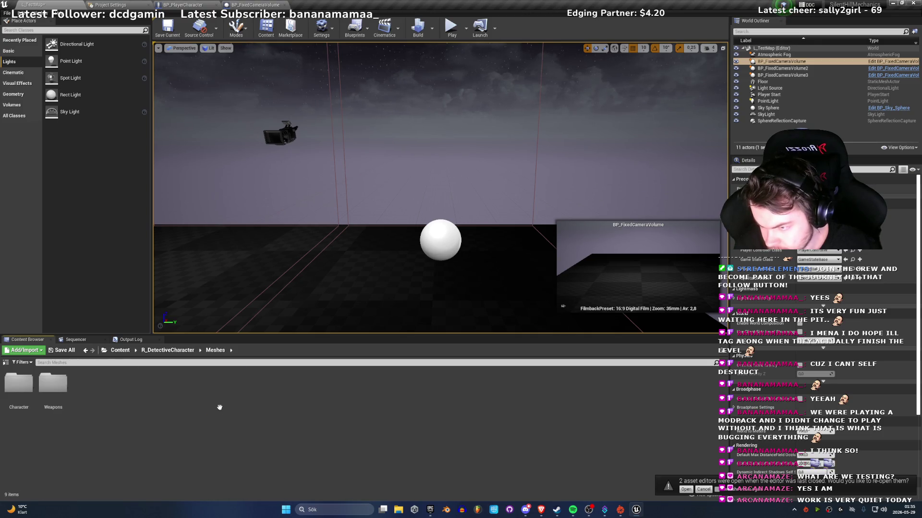
{"action": "double_click", "coordinate": [19, 384]}
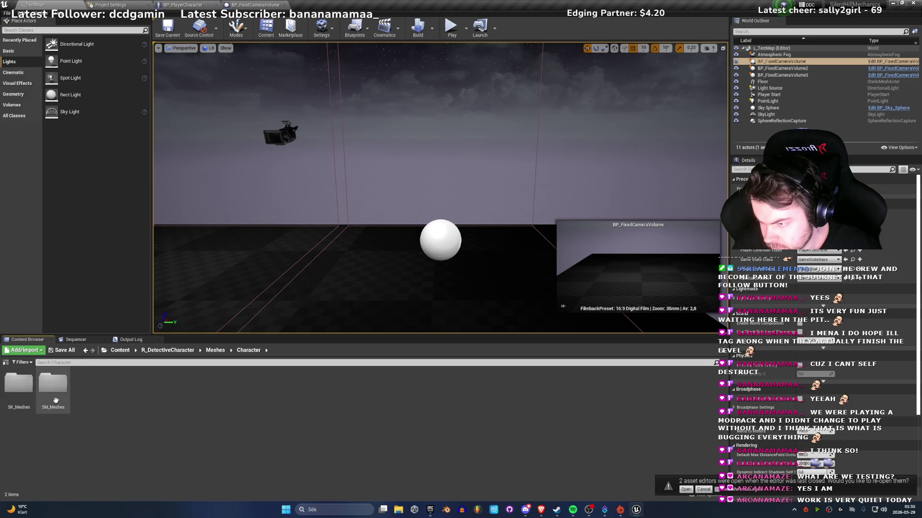
{"action": "double_click", "coordinate": [17, 400]}
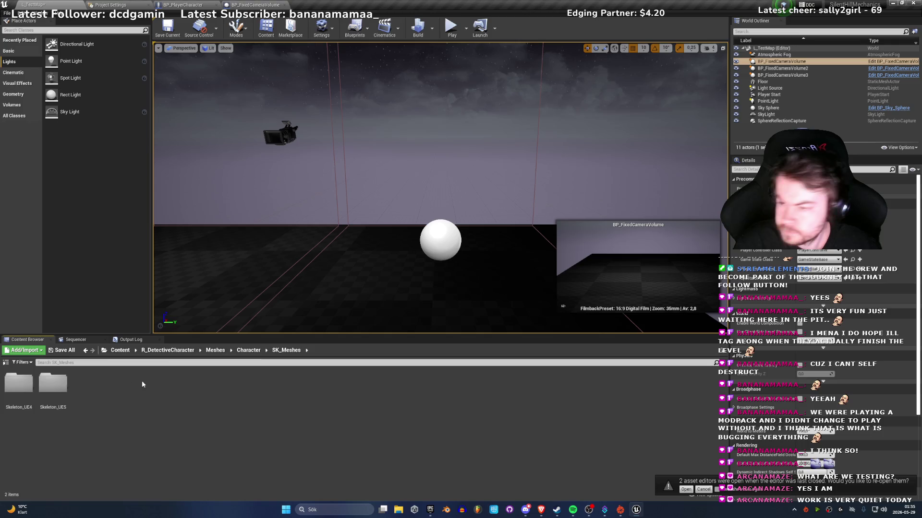
{"action": "double_click", "coordinate": [19, 384]}
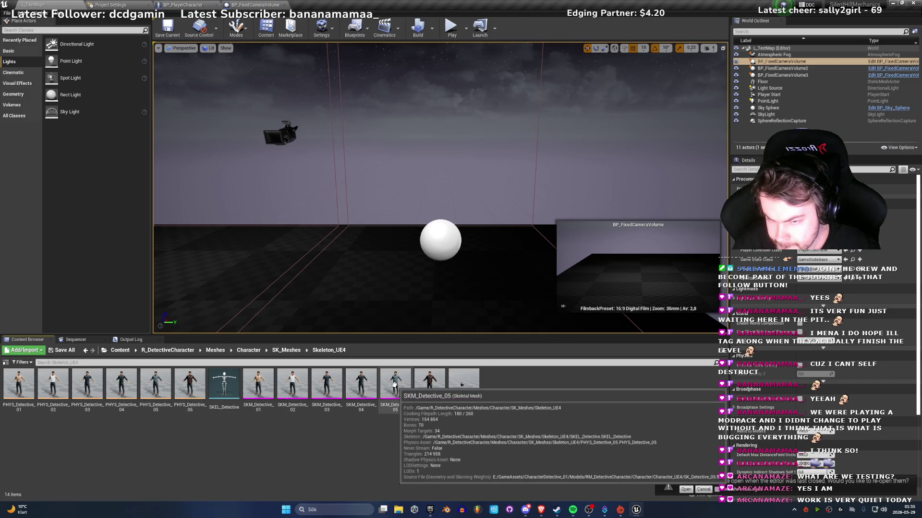
{"action": "left_click", "coordinate": [428, 393]}
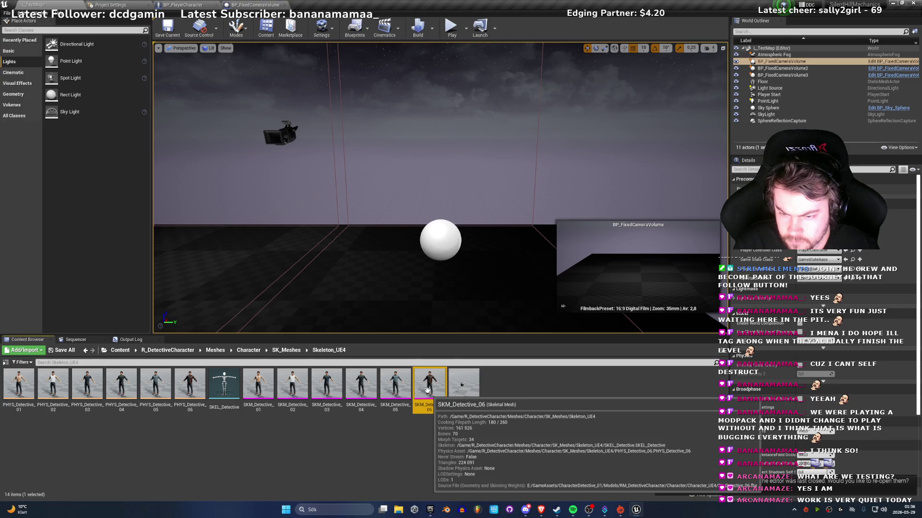
{"action": "double_click", "coordinate": [415, 407]}
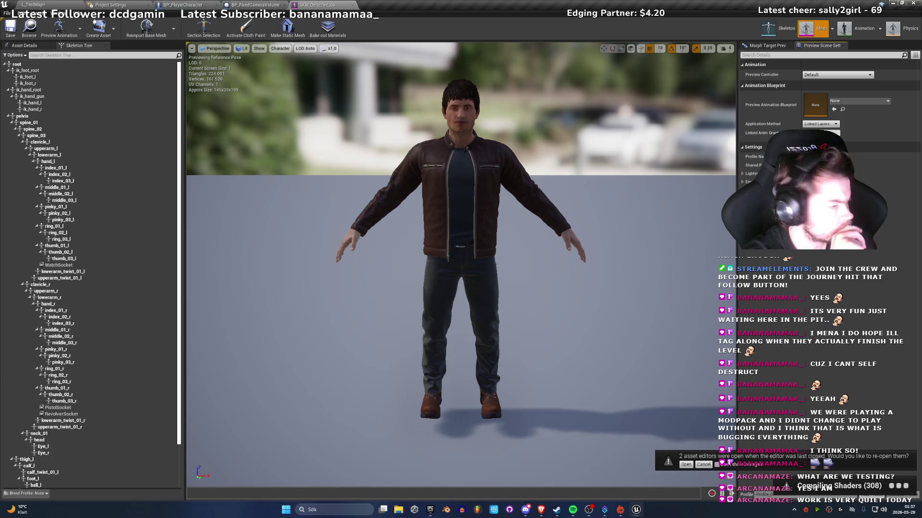
Step: Zoom and orbit around the SKM_Detective_06 mesh for a close-up, then close its editor
{"action": "scroll", "coordinate": [461, 264], "scroll_direction": "up", "scroll_amount": 5}
{"action": "mouse_move", "coordinate": [461, 264]}
{"action": "left_mouse_down"}
{"action": "mouse_move", "coordinate": [365, 252]}
{"action": "mouse_move", "coordinate": [350, 288]}
{"action": "mouse_move", "coordinate": [418, 184]}
{"action": "left_mouse_up"}
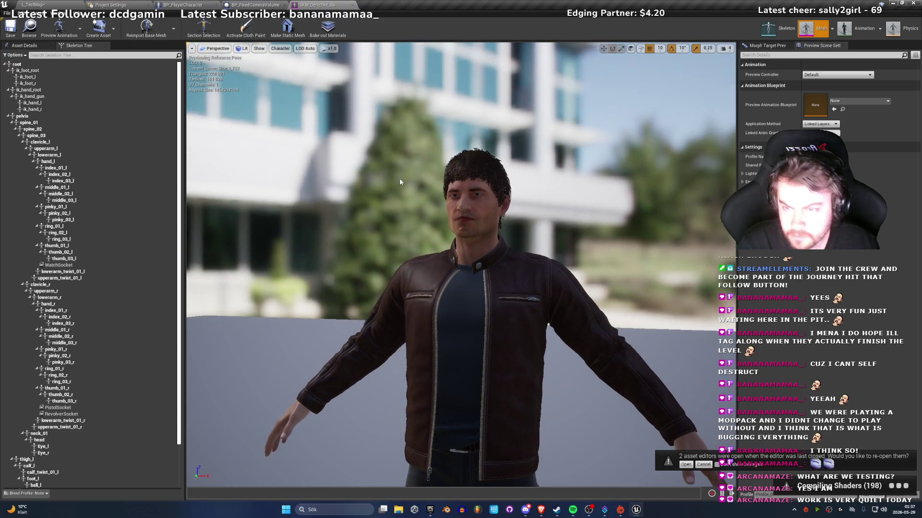
{"action": "left_click", "coordinate": [358, 5]}
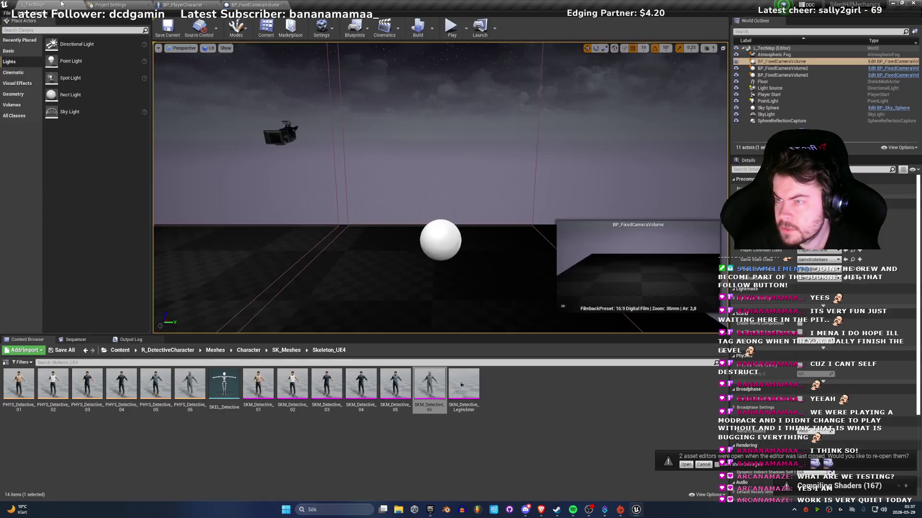
Step: Search the Fab Library for 'star' and add the Animation Starter Pack to SilentHillMechanics
{"action": "left_click", "coordinate": [430, 511]}
{"action": "type", "text": "start"}
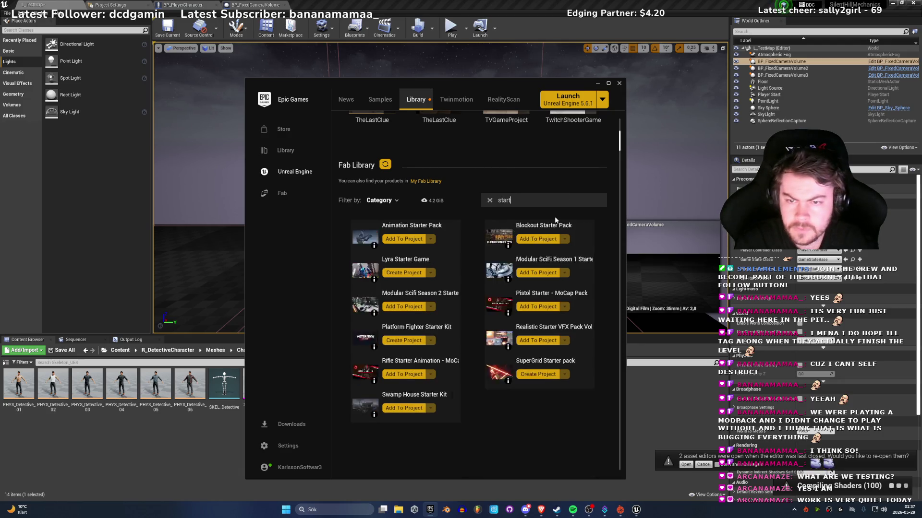
{"action": "type", "text": "s"}
{"action": "key", "text": "ctrl+a"}
{"action": "key", "text": "BackSpace"}
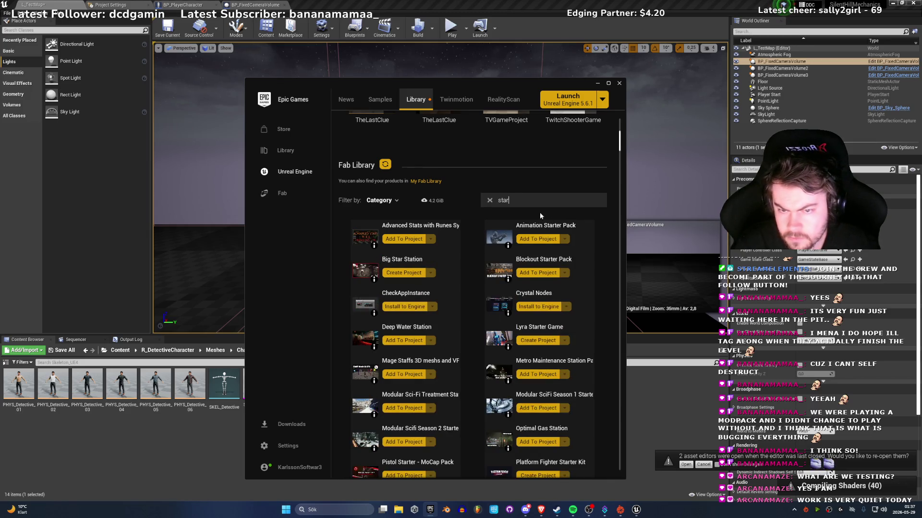
{"action": "left_click", "coordinate": [405, 240]}
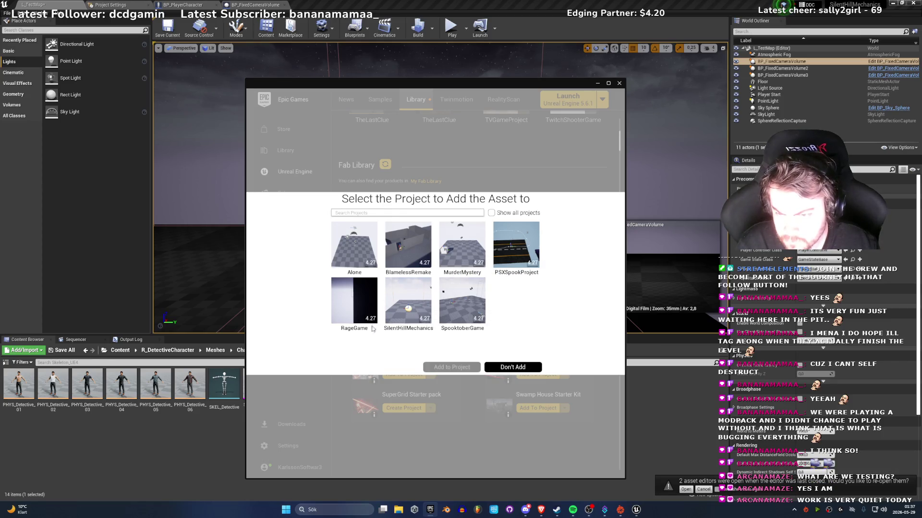
{"action": "left_click", "coordinate": [417, 313]}
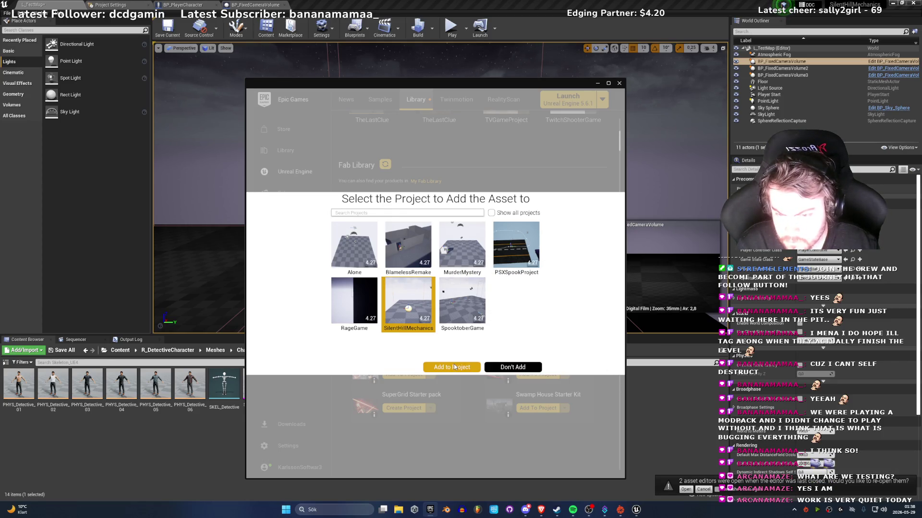
{"action": "left_click", "coordinate": [453, 367]}
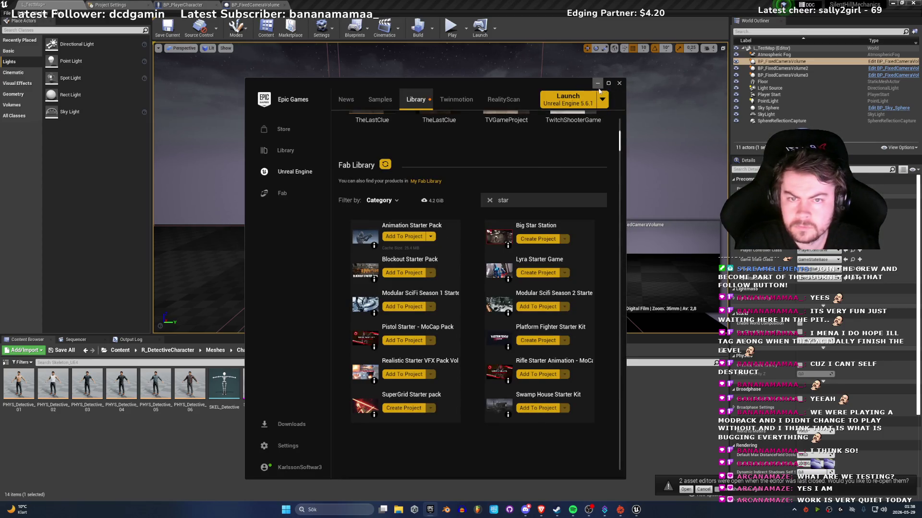
{"action": "left_click", "coordinate": [597, 85]}
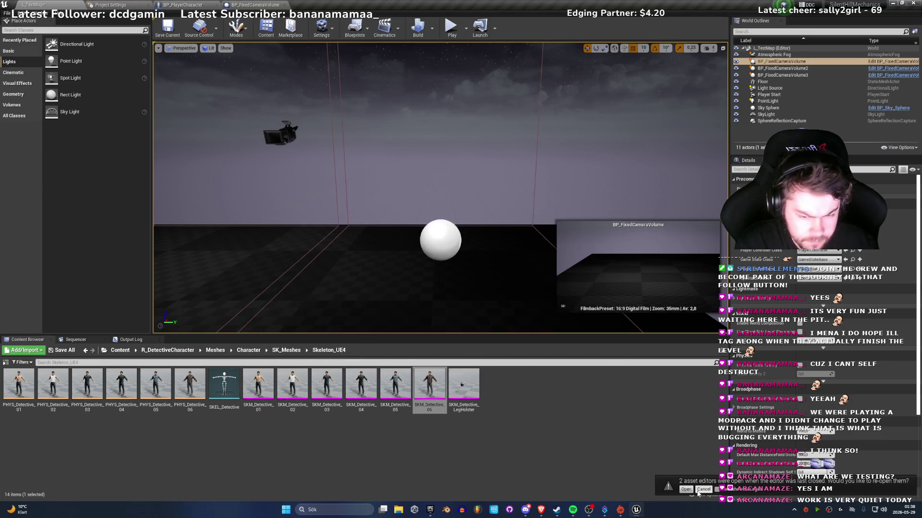
{"action": "left_click", "coordinate": [700, 490]}
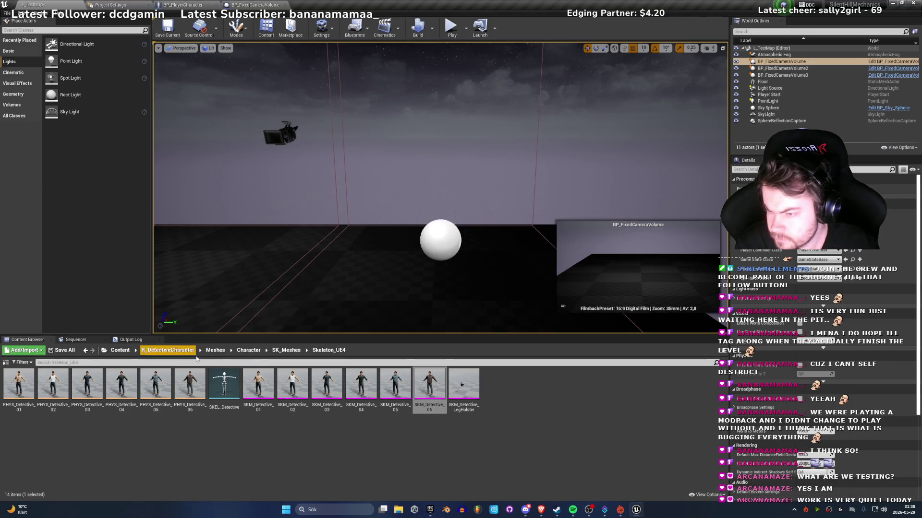
Step: Open the AnimStarterPack folder from Content and look around the level view
{"action": "left_click", "coordinate": [116, 352]}
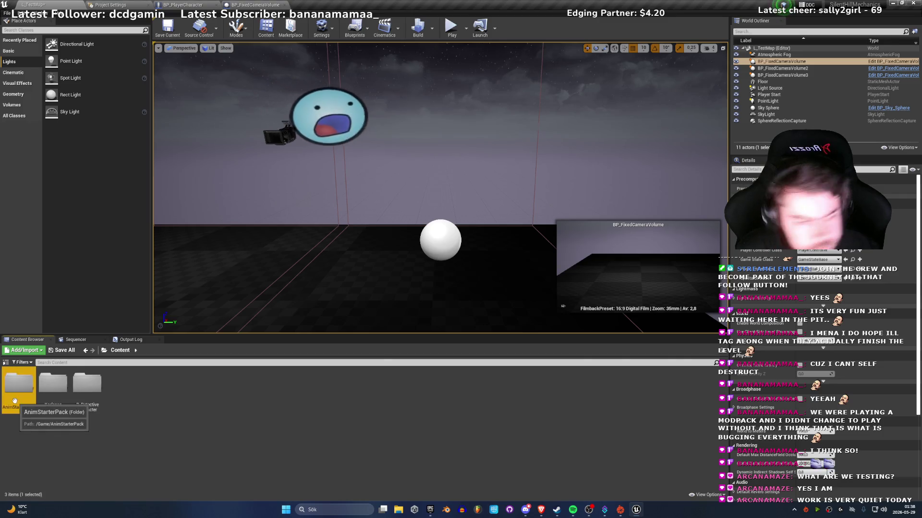
{"action": "double_click", "coordinate": [16, 400]}
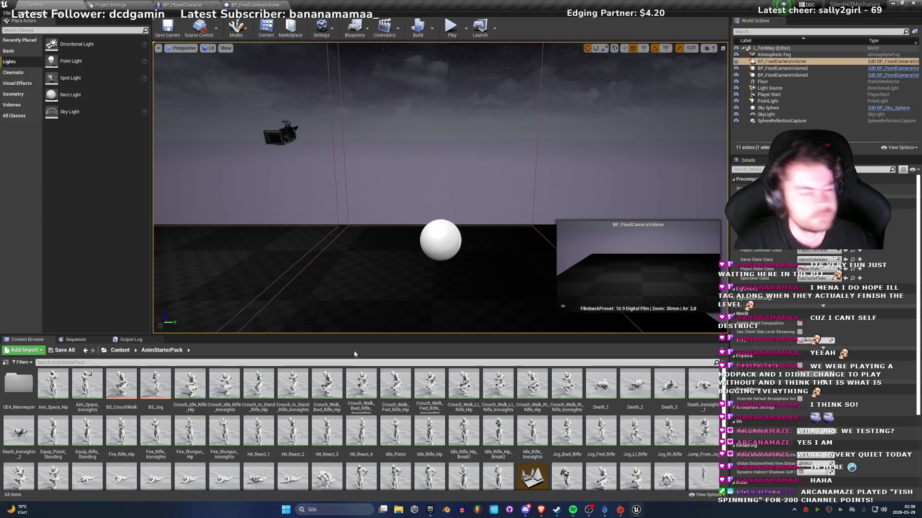
{"action": "left_click_drag", "start_coordinate": [440, 192], "coordinate": [480, 192]}
{"action": "mouse_move", "coordinate": [307, 225]}
{"action": "left_mouse_down"}
{"action": "mouse_move", "coordinate": [336, 221]}
{"action": "mouse_move", "coordinate": [302, 229]}
{"action": "left_mouse_up"}
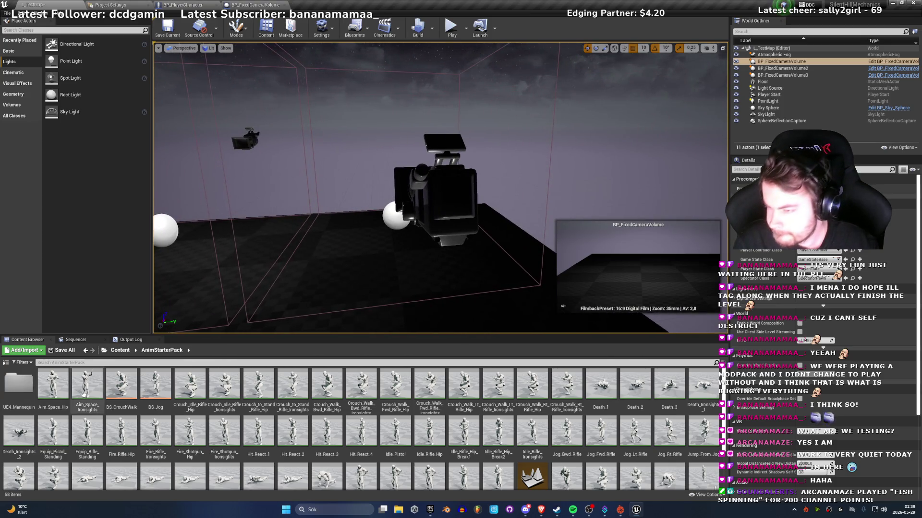
Step: Return to AnimStarterPack and open Idle_Rifle_Hip to preview it on the mannequin
{"action": "left_click", "coordinate": [119, 351]}
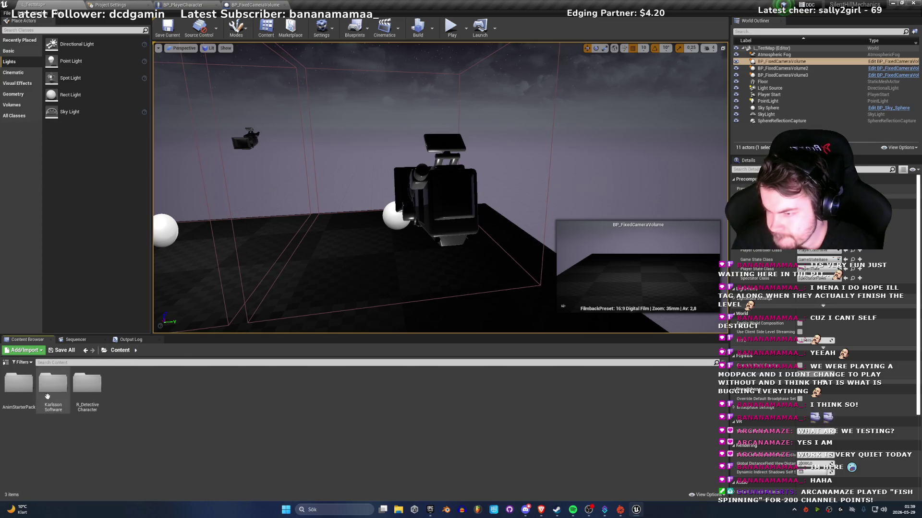
{"action": "double_click", "coordinate": [19, 384]}
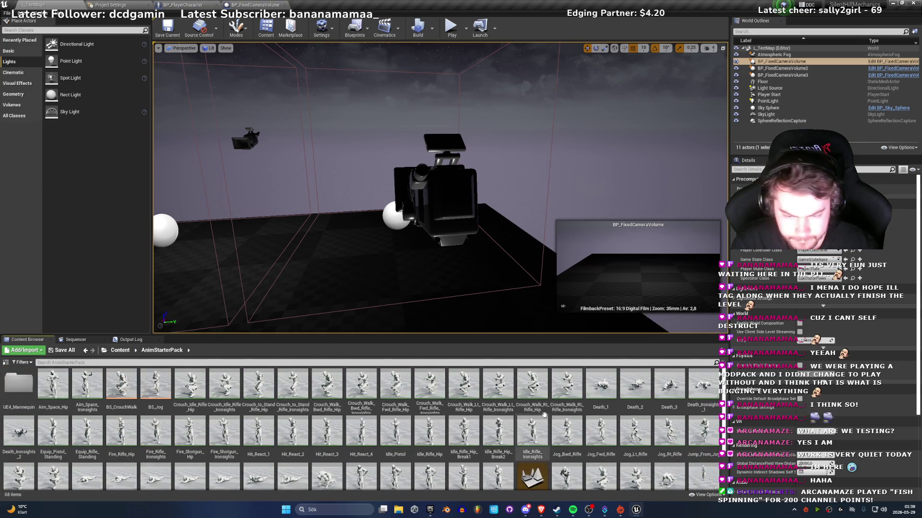
{"action": "scroll", "coordinate": [544, 413], "scroll_direction": "down", "scroll_amount": 3}
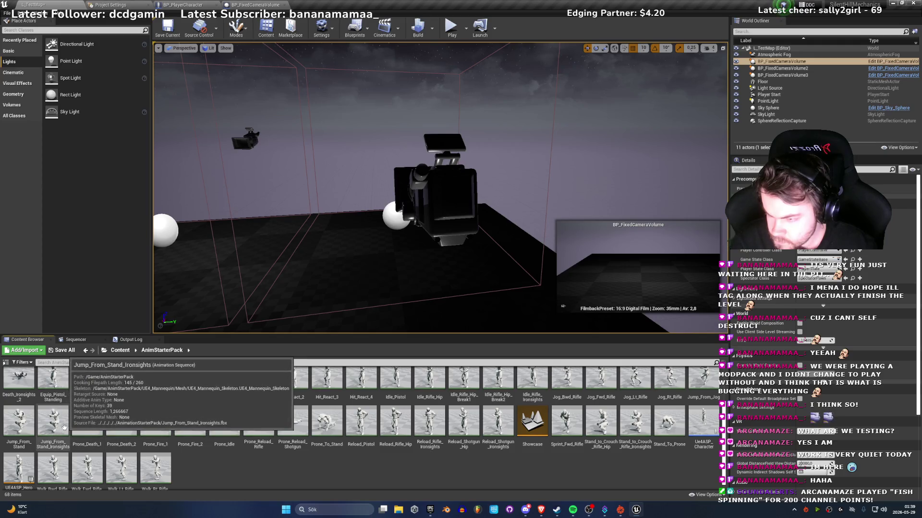
{"action": "scroll", "coordinate": [393, 412], "scroll_direction": "up", "scroll_amount": 2}
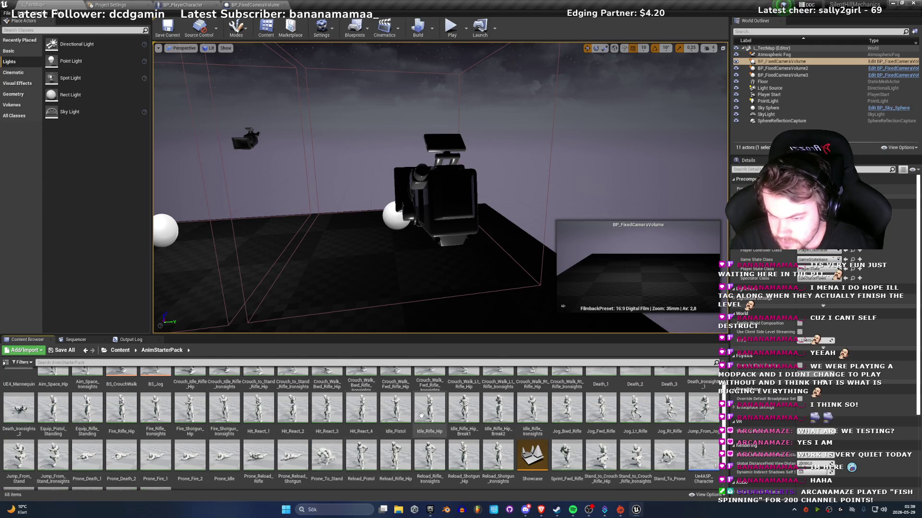
{"action": "mouse_move", "coordinate": [437, 420]}
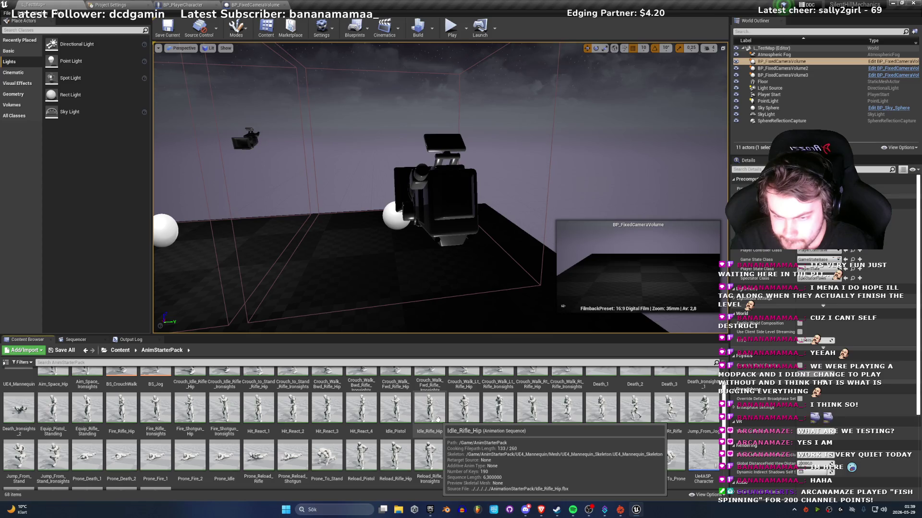
{"action": "double_click", "coordinate": [432, 417]}
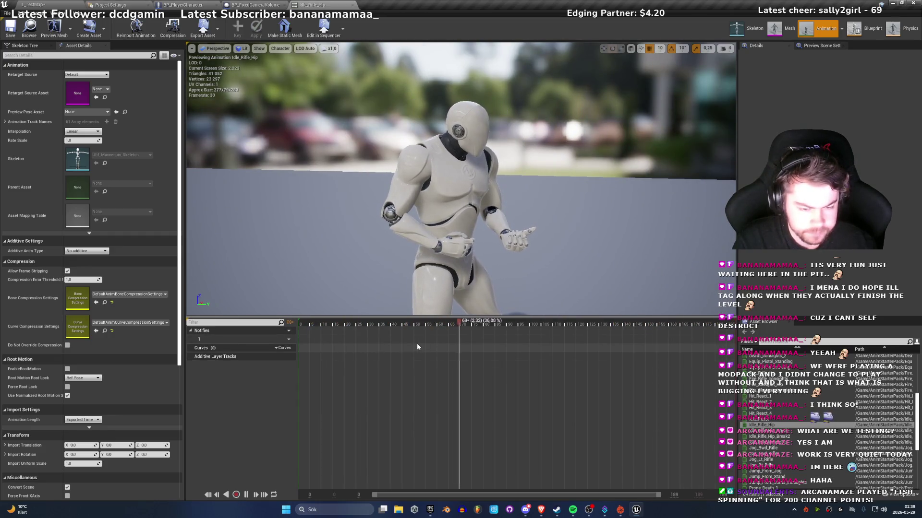
{"action": "left_click", "coordinate": [301, 325]}
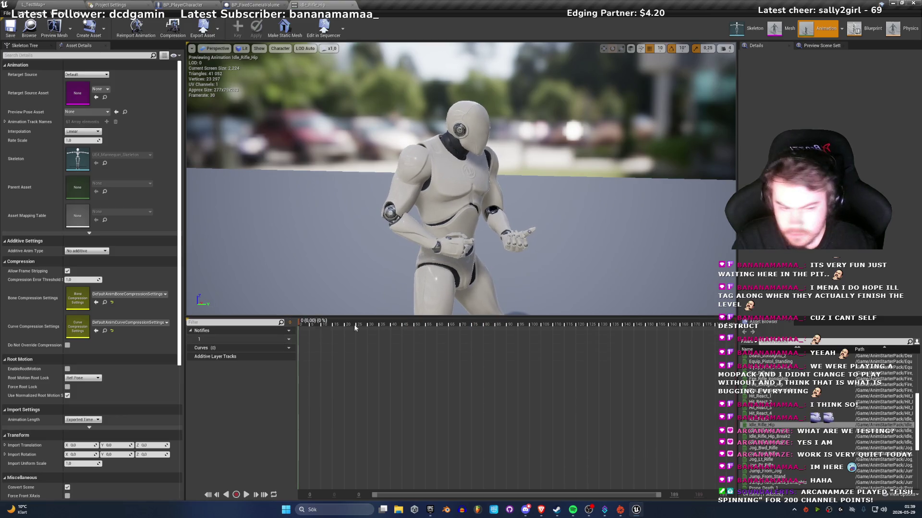
{"action": "left_click", "coordinate": [24, 46]}
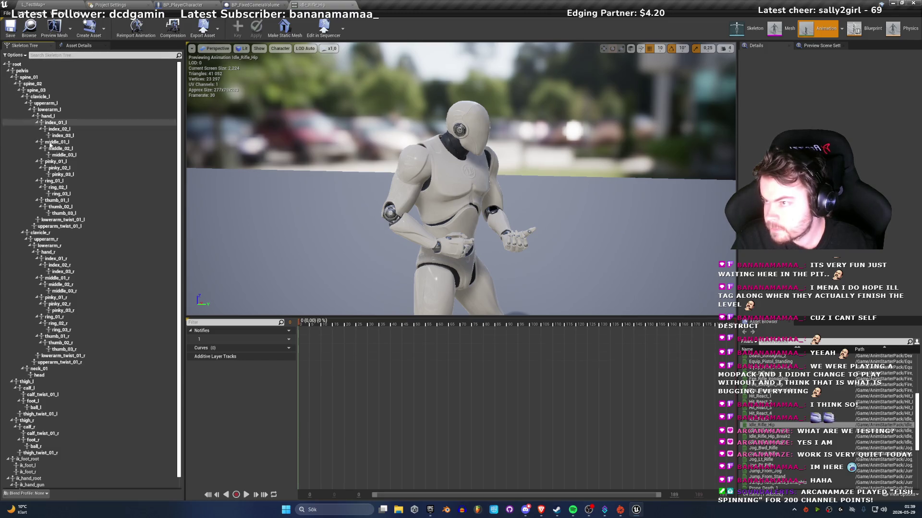
{"action": "left_click", "coordinate": [48, 252]}
{"action": "right_click", "coordinate": [50, 253]}
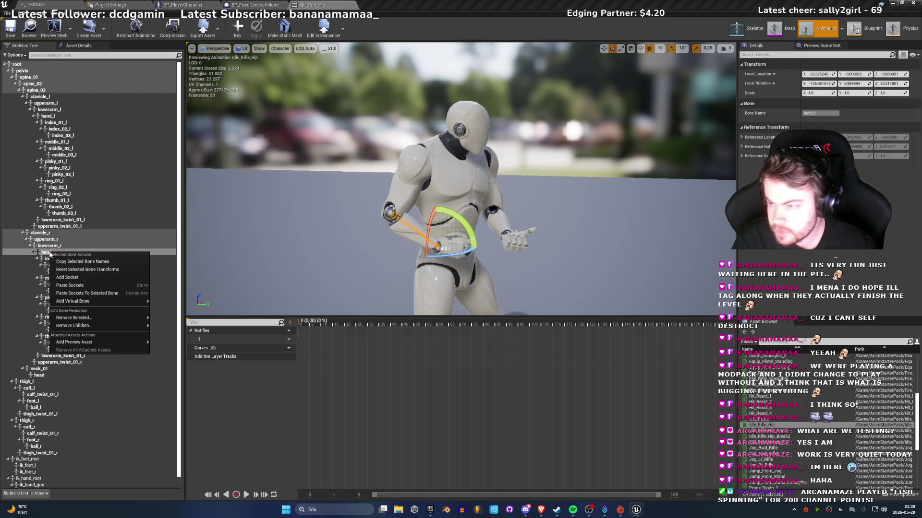
{"action": "mouse_move", "coordinate": [77, 342]}
{"action": "type", "text": "s"}
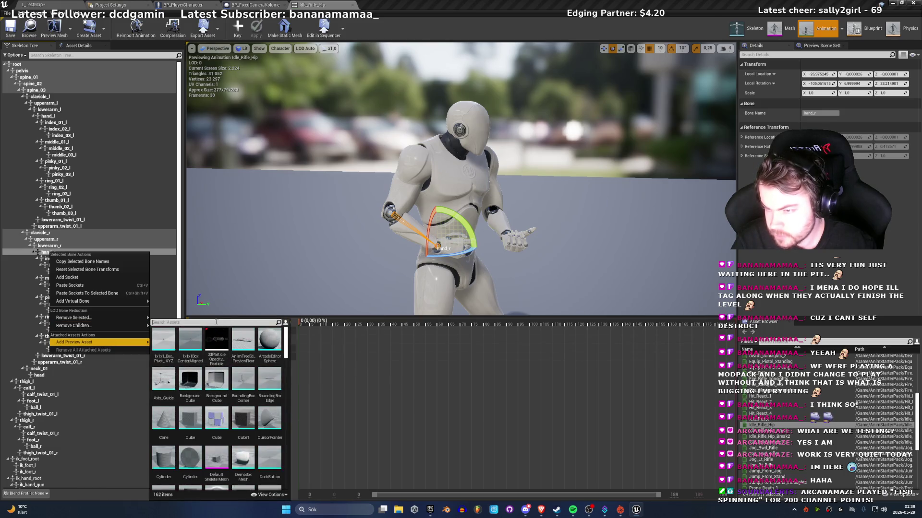
{"action": "type", "text": "hot"}
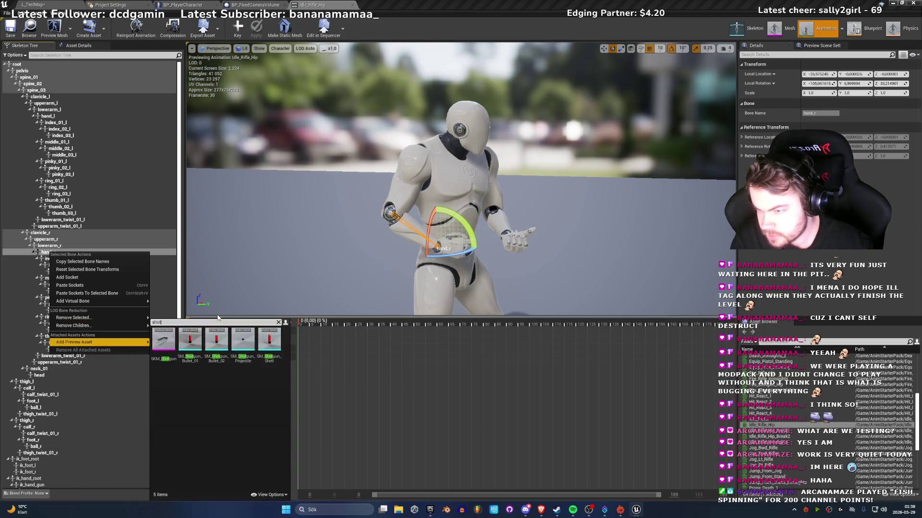
{"action": "left_click", "coordinate": [164, 341]}
{"action": "scroll", "coordinate": [483, 241], "scroll_direction": "up", "scroll_amount": 5}
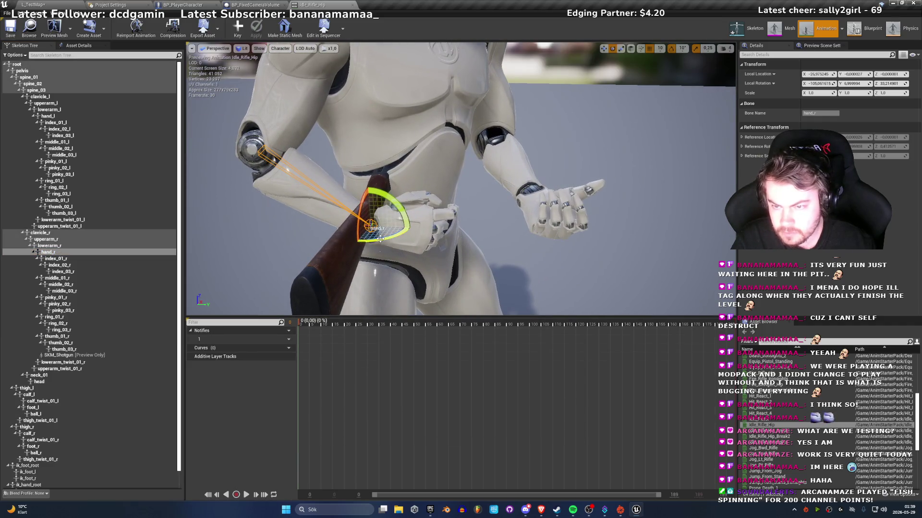
{"action": "mouse_move", "coordinate": [379, 239]}
{"action": "left_mouse_down"}
{"action": "mouse_move", "coordinate": [377, 225]}
{"action": "mouse_move", "coordinate": [266, 258]}
{"action": "left_mouse_up"}
{"action": "key", "text": "ctrl+z"}
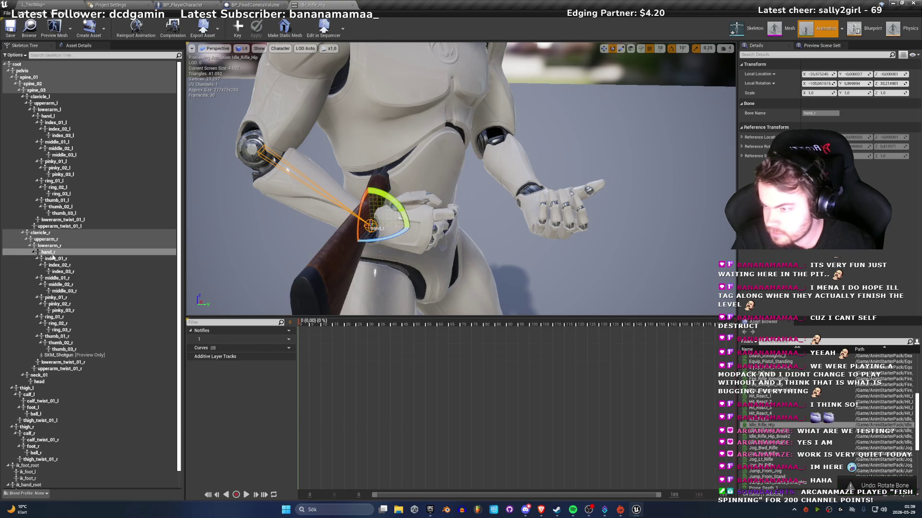
{"action": "left_click", "coordinate": [48, 253]}
{"action": "right_click", "coordinate": [48, 255]}
{"action": "mouse_move", "coordinate": [96, 342]}
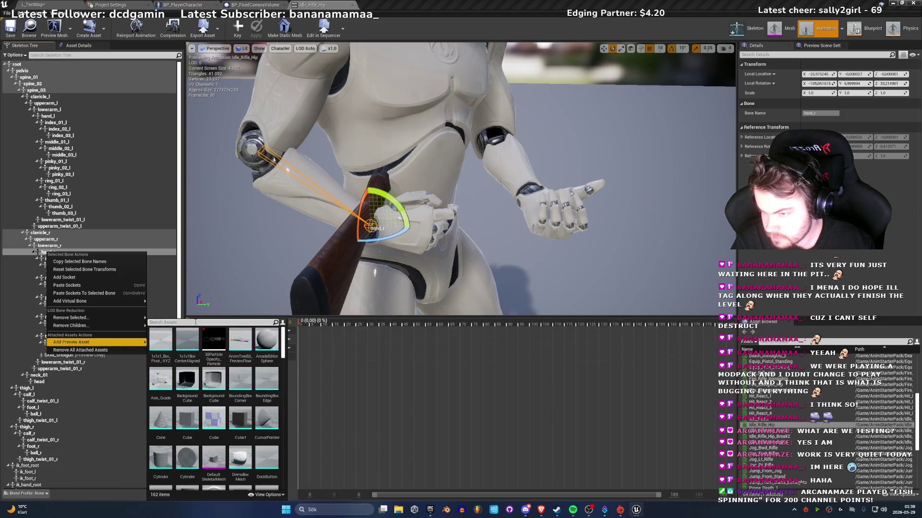
{"action": "key", "text": "Escape"}
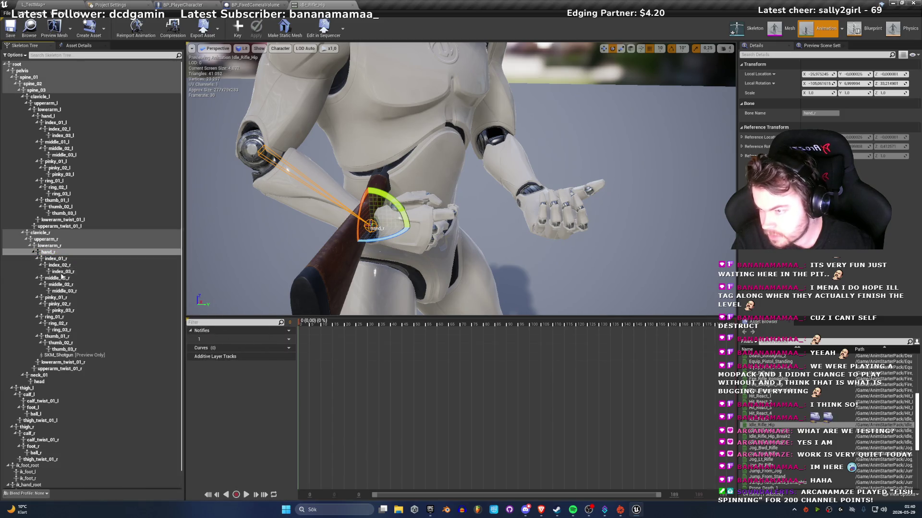
{"action": "key", "text": "ctrl+z"}
{"action": "left_click", "coordinate": [48, 253]}
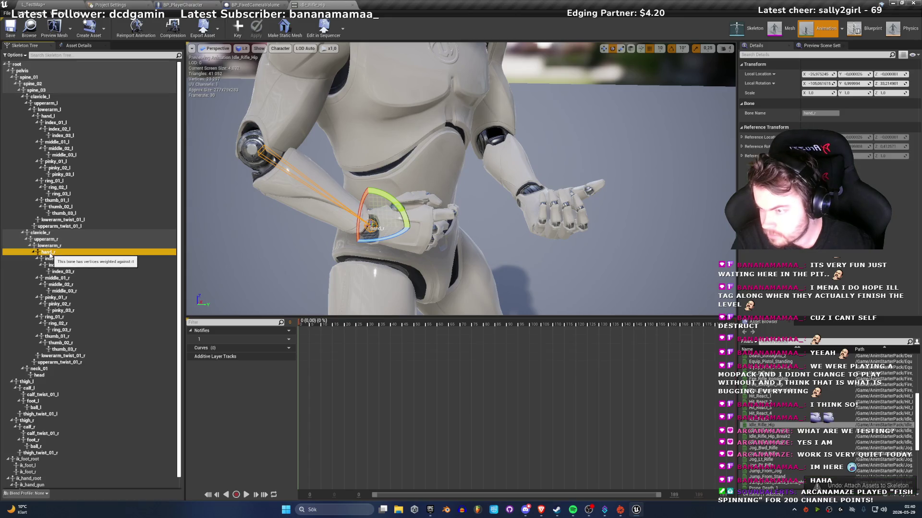
Step: Add a socket to the hand_r bone and name it shotgun_r
{"action": "right_click", "coordinate": [49, 253]}
{"action": "left_click", "coordinate": [58, 279]}
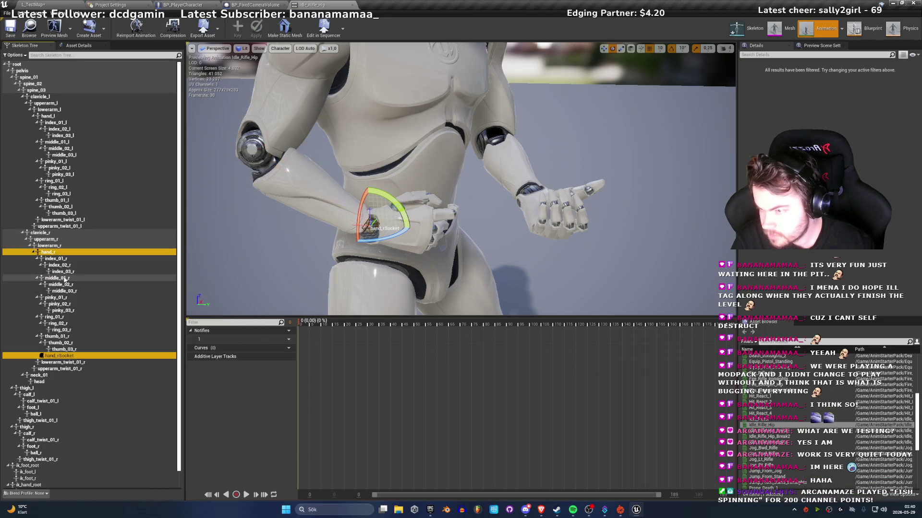
{"action": "left_click", "coordinate": [62, 355]}
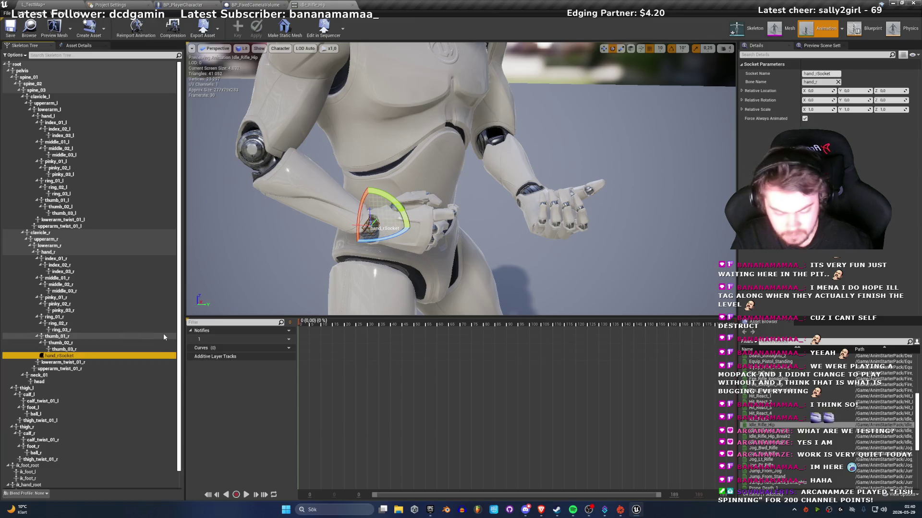
{"action": "key", "text": "F2"}
{"action": "type", "text": "shotgub"}
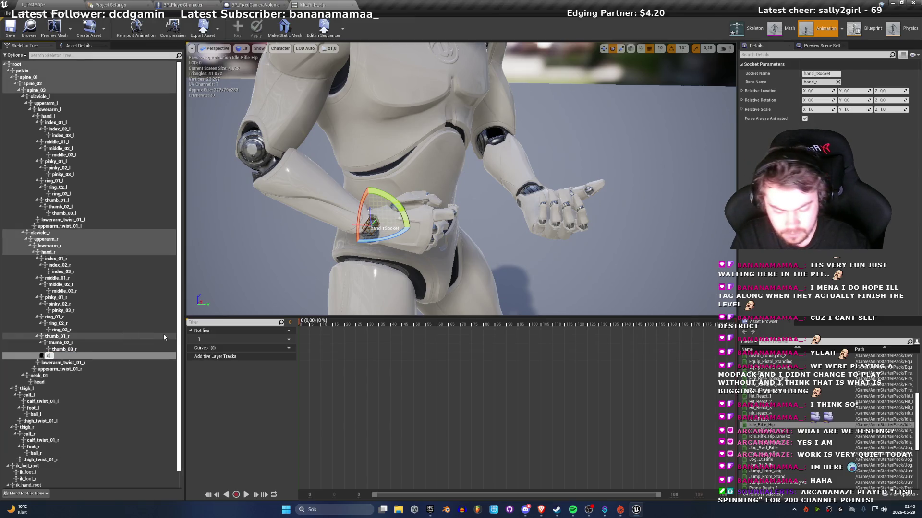
{"action": "key", "text": "BackSpace"}
{"action": "type", "text": "n_r"}
{"action": "key", "text": "Return"}
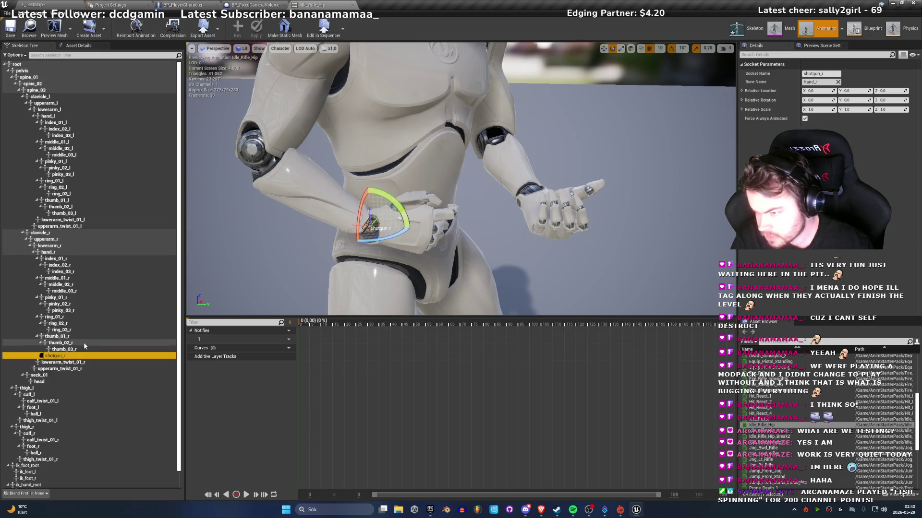
Step: Attach an SKM_Shotgun preview asset to shotgun_r and rotate it about 80 degrees on Z
{"action": "right_click", "coordinate": [53, 356]}
{"action": "mouse_move", "coordinate": [89, 444]}
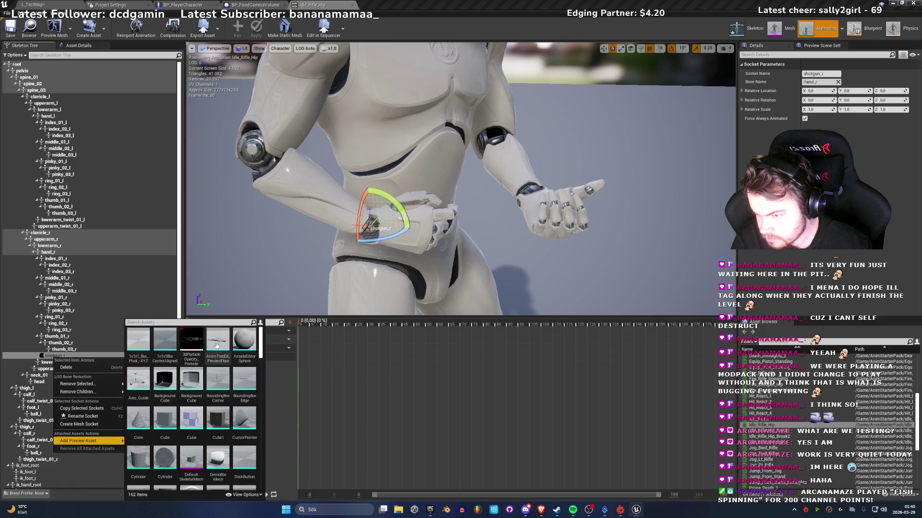
{"action": "type", "text": "sh"}
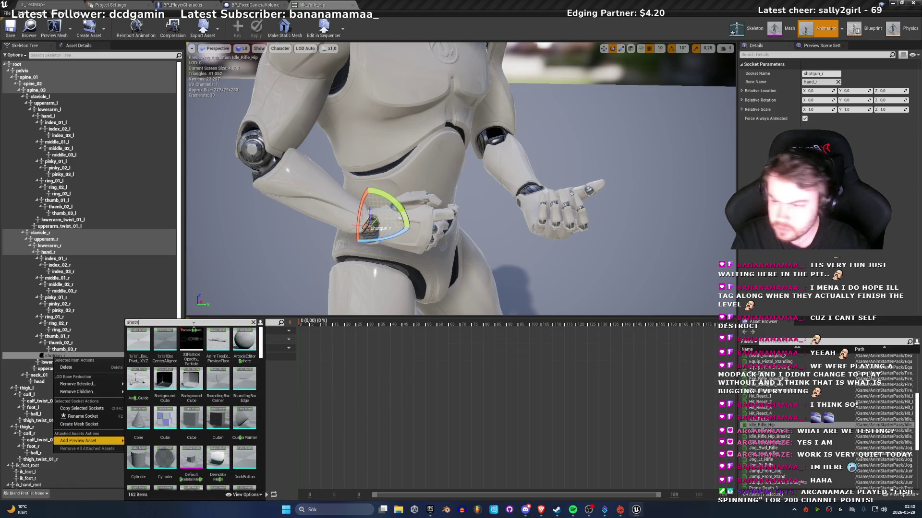
{"action": "type", "text": "ot"}
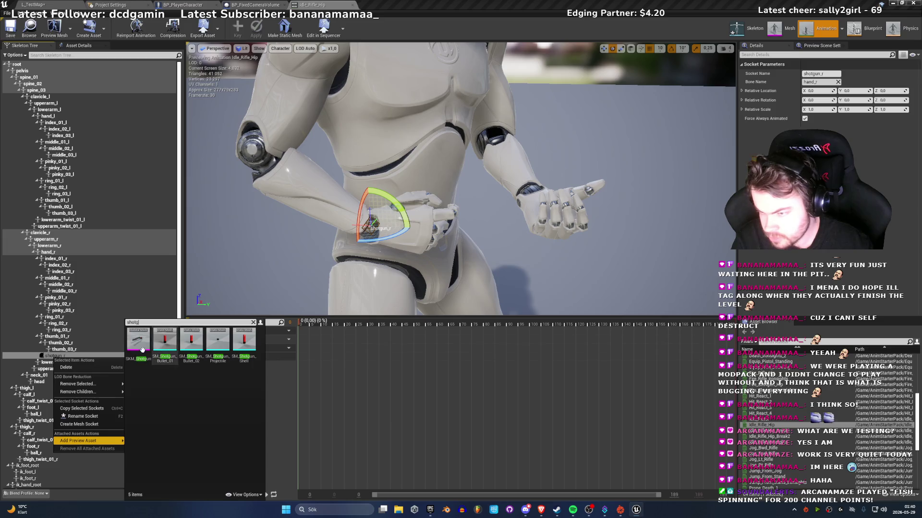
{"action": "left_click", "coordinate": [138, 342]}
{"action": "mouse_move", "coordinate": [387, 236]}
{"action": "left_mouse_down"}
{"action": "mouse_move", "coordinate": [422, 236]}
{"action": "mouse_move", "coordinate": [406, 235]}
{"action": "mouse_move", "coordinate": [432, 220]}
{"action": "left_mouse_up"}
{"action": "key", "text": "w"}
{"action": "scroll", "coordinate": [432, 220], "scroll_direction": "up", "scroll_amount": 6}
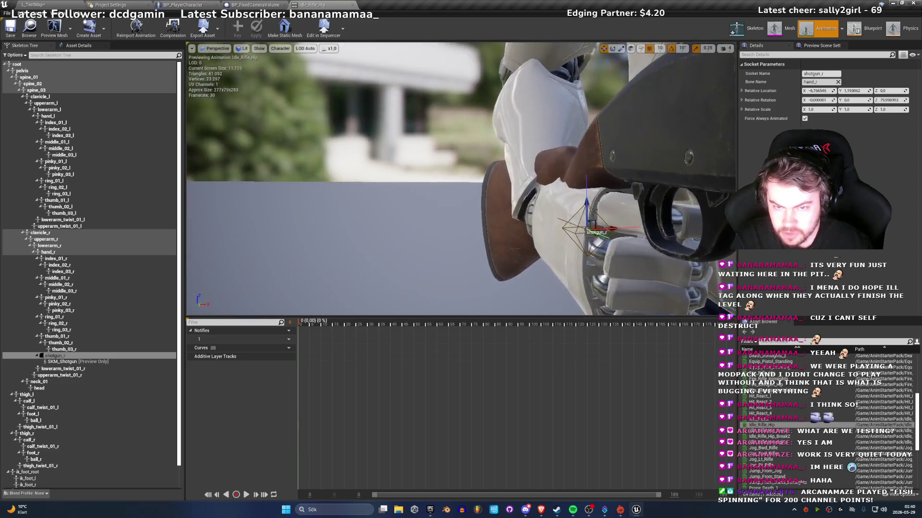
Step: Rotate the shotgun_r socket 90 degrees around Z into the hands, then preview Fire_Shotgun_Hip
{"action": "scroll", "coordinate": [461, 179], "scroll_direction": "down", "scroll_amount": 6}
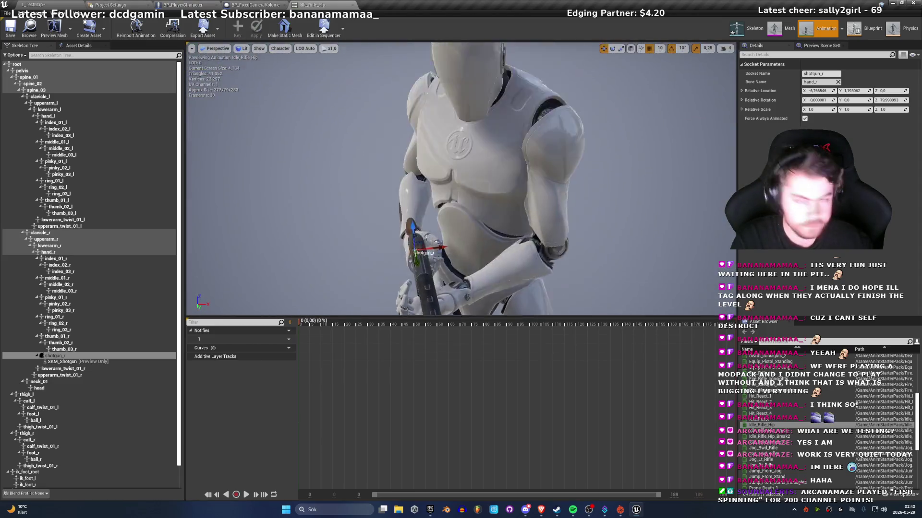
{"action": "scroll", "coordinate": [461, 178], "scroll_direction": "up", "scroll_amount": 5}
{"action": "key", "text": "e"}
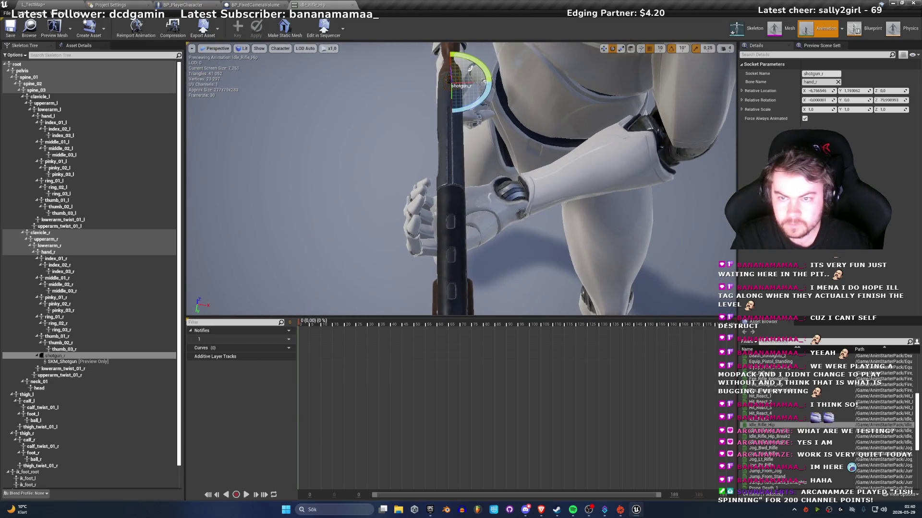
{"action": "mouse_move", "coordinate": [467, 106]}
{"action": "left_mouse_down"}
{"action": "mouse_move", "coordinate": [473, 112]}
{"action": "mouse_move", "coordinate": [499, 86]}
{"action": "mouse_move", "coordinate": [432, 144]}
{"action": "mouse_move", "coordinate": [246, 196]}
{"action": "mouse_move", "coordinate": [326, 269]}
{"action": "mouse_move", "coordinate": [331, 288]}
{"action": "mouse_move", "coordinate": [353, 266]}
{"action": "left_mouse_up"}
{"action": "key", "text": "w"}
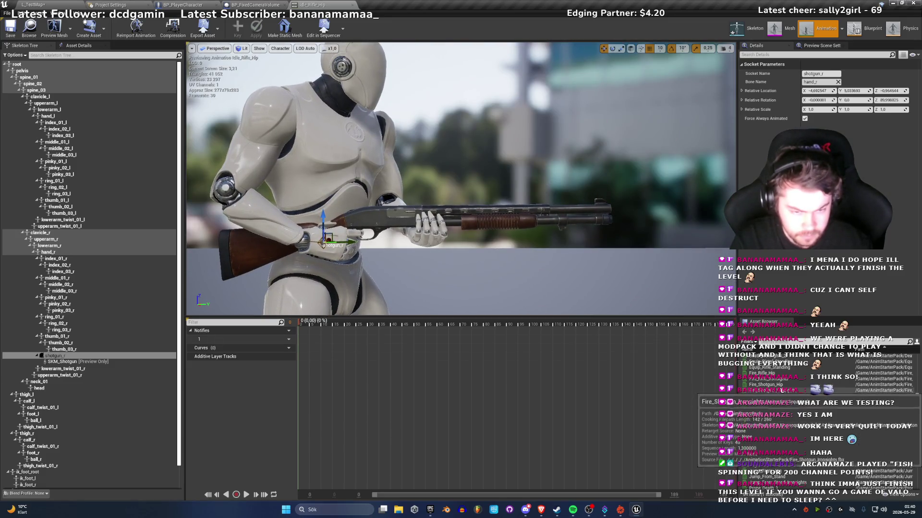
{"action": "double_click", "coordinate": [766, 384]}
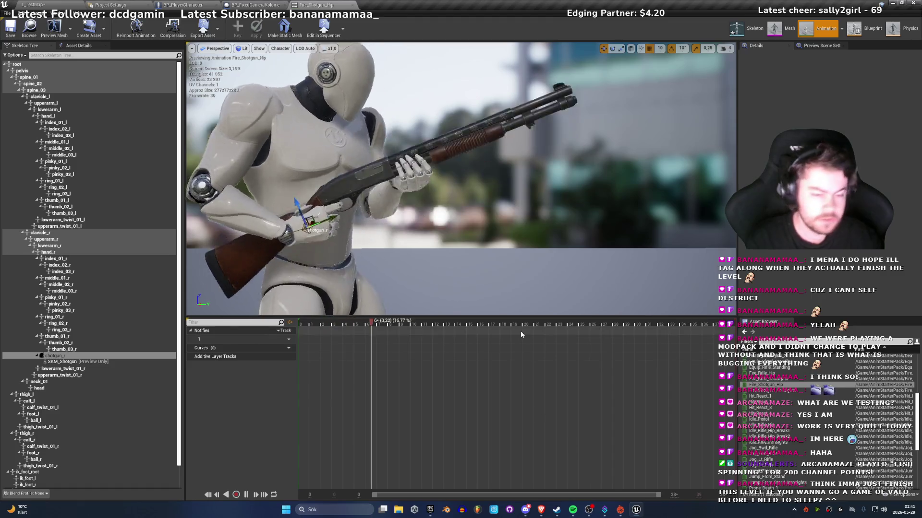
Step: Preview Reload_Shotgun_Ironsights with the shotgun in hand and select the shotgun_r socket
{"action": "scroll", "coordinate": [814, 372], "scroll_direction": "up", "scroll_amount": 5}
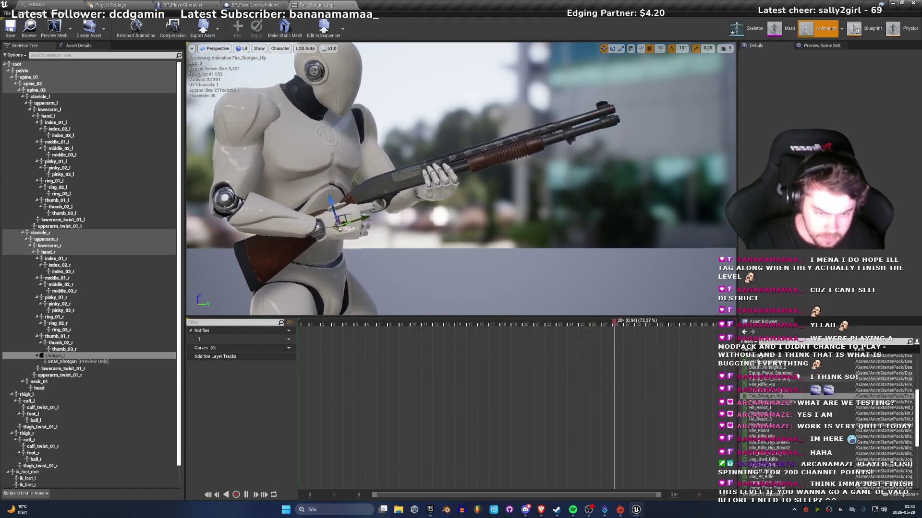
{"action": "scroll", "coordinate": [821, 391], "scroll_direction": "down", "scroll_amount": 7}
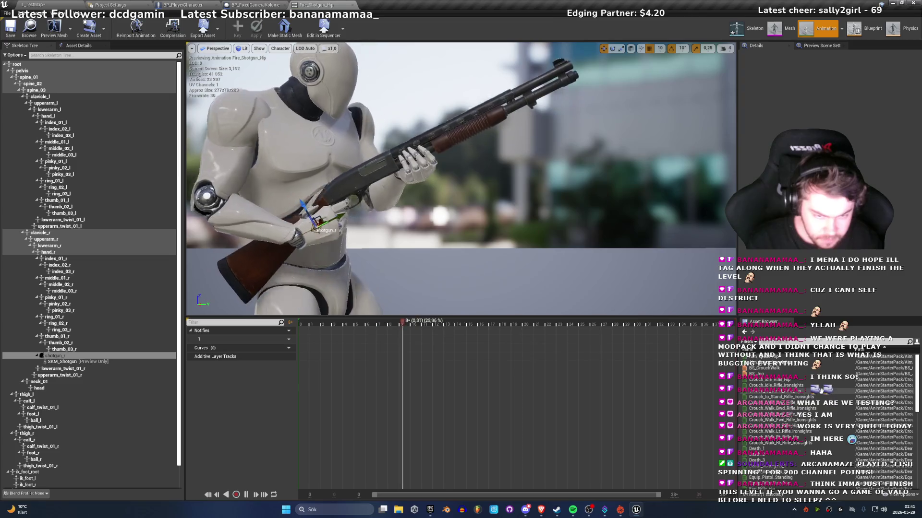
{"action": "scroll", "coordinate": [818, 453], "scroll_direction": "down", "scroll_amount": 5}
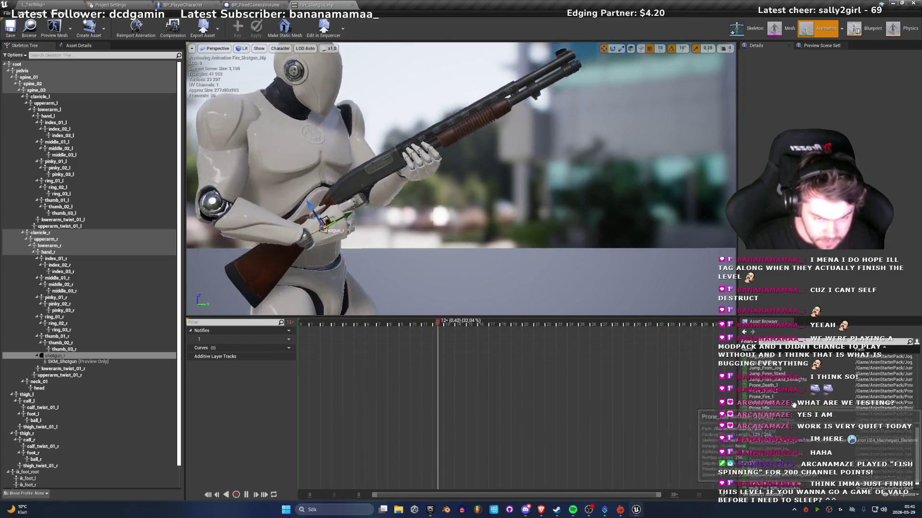
{"action": "scroll", "coordinate": [819, 405], "scroll_direction": "down", "scroll_amount": 1}
{"action": "left_click", "coordinate": [801, 440]}
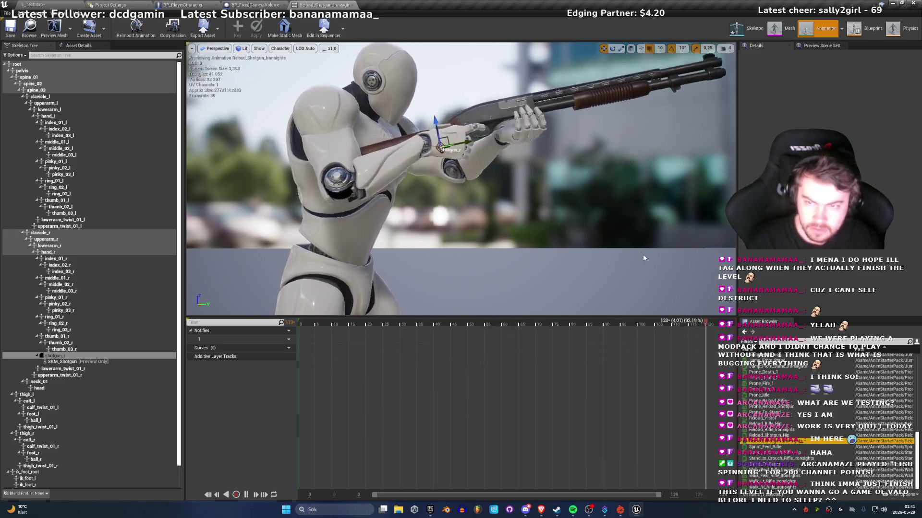
{"action": "left_click", "coordinate": [57, 356]}
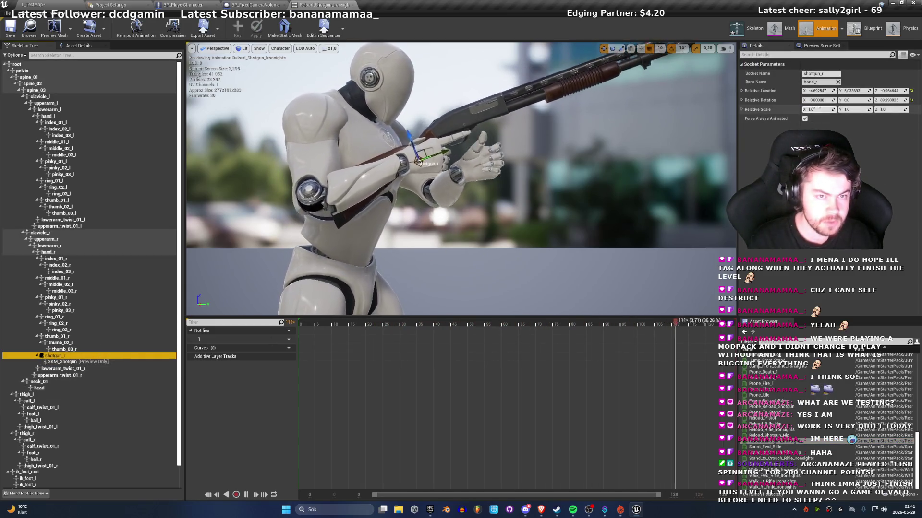
Step: Set shotgun_r's relative scale X, Y and Z to 0.8, then pause and rewind to frame 0
{"action": "left_click", "coordinate": [816, 109]}
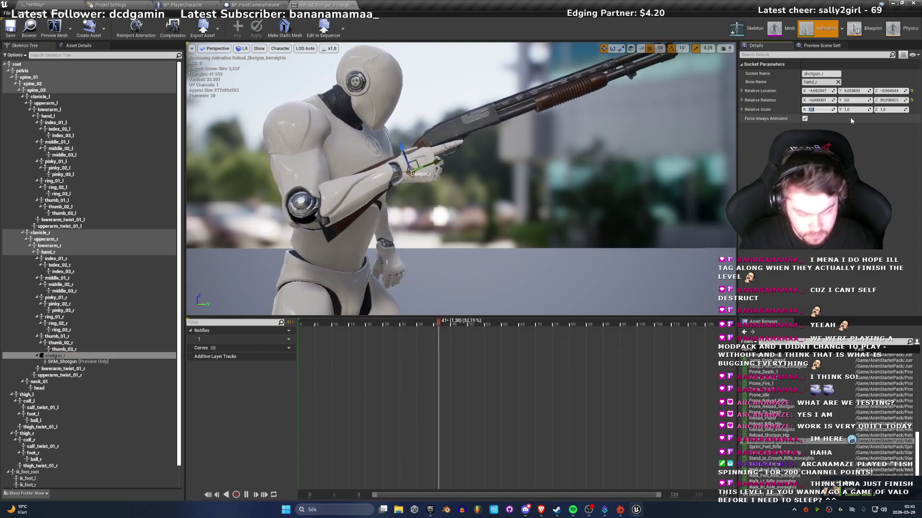
{"action": "type", "text": "0,8"}
{"action": "key", "text": "Tab"}
{"action": "type", "text": "8"}
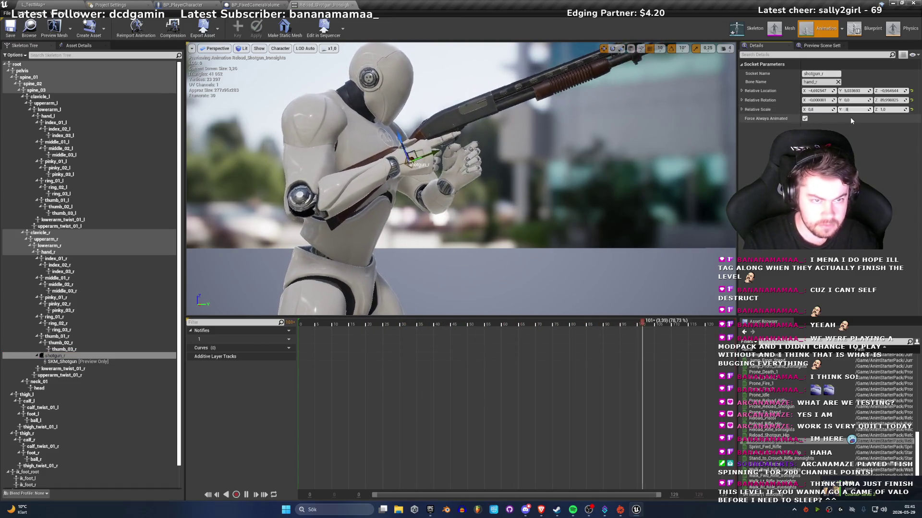
{"action": "key", "text": "Tab"}
{"action": "type", "text": "0,8"}
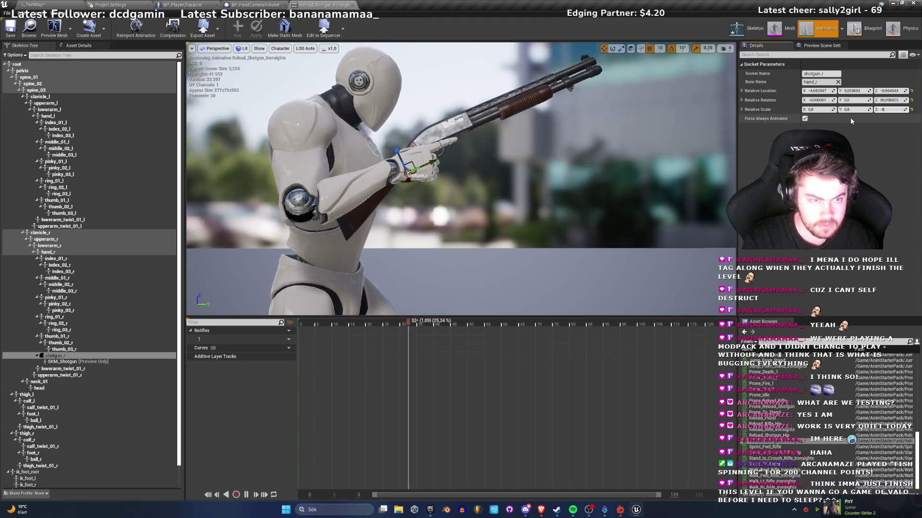
{"action": "key", "text": "Return"}
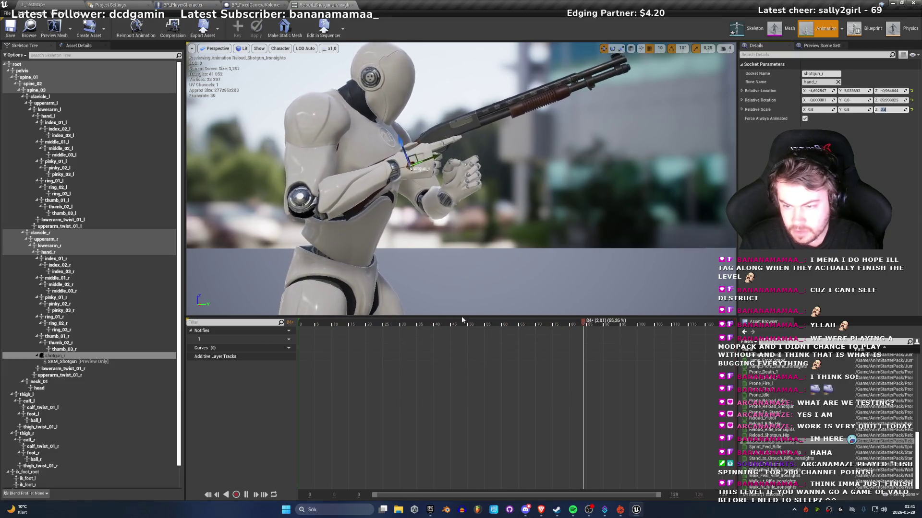
{"action": "left_click", "coordinate": [540, 334]}
{"action": "left_click", "coordinate": [301, 324]}
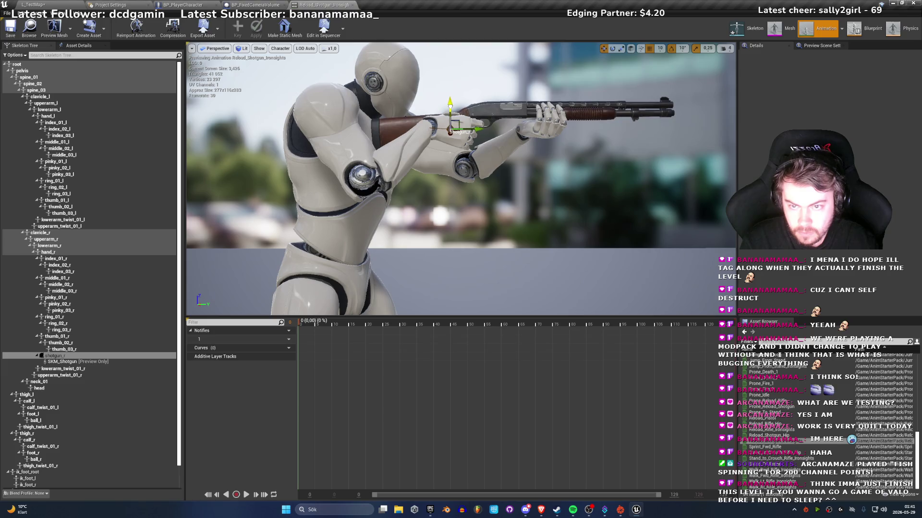
Step: Orbit out to a side view of the mannequin and play the reload animation preview
{"action": "scroll", "coordinate": [448, 110], "scroll_direction": "up", "scroll_amount": 5}
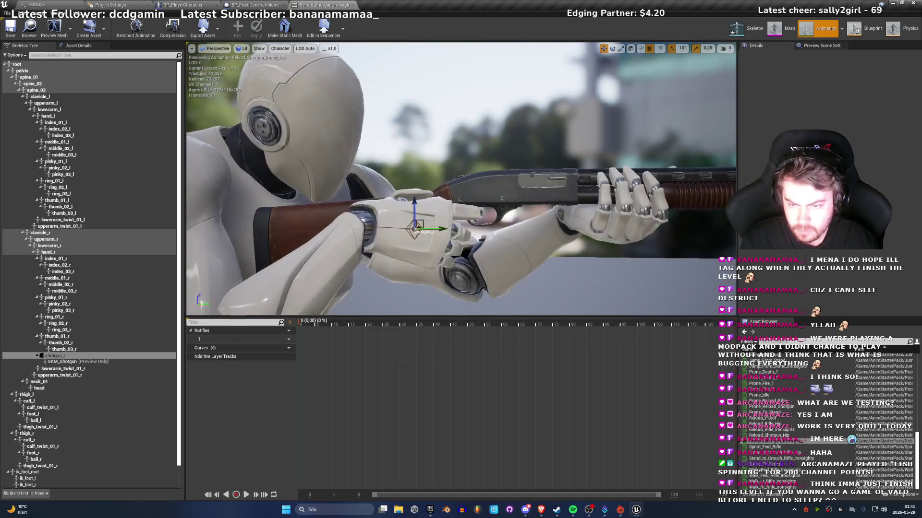
{"action": "scroll", "coordinate": [461, 178], "scroll_direction": "up", "scroll_amount": 5}
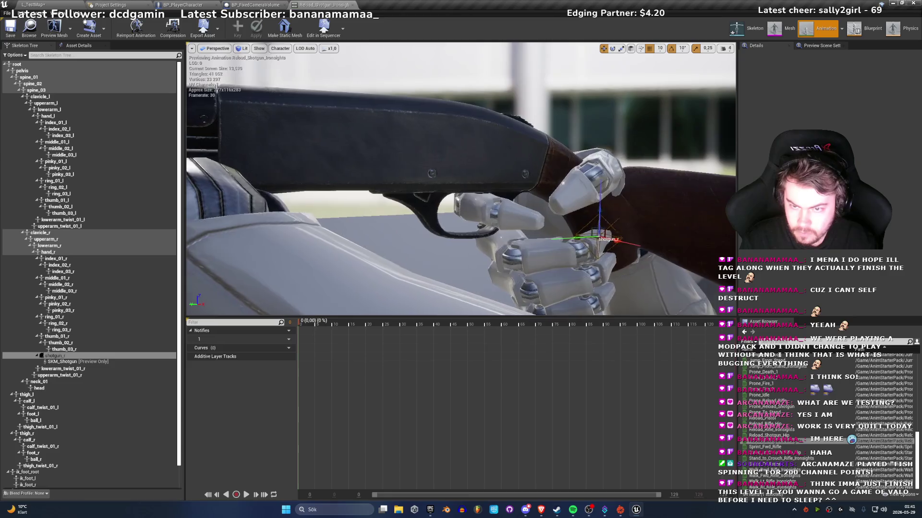
{"action": "key", "text": "Left"}
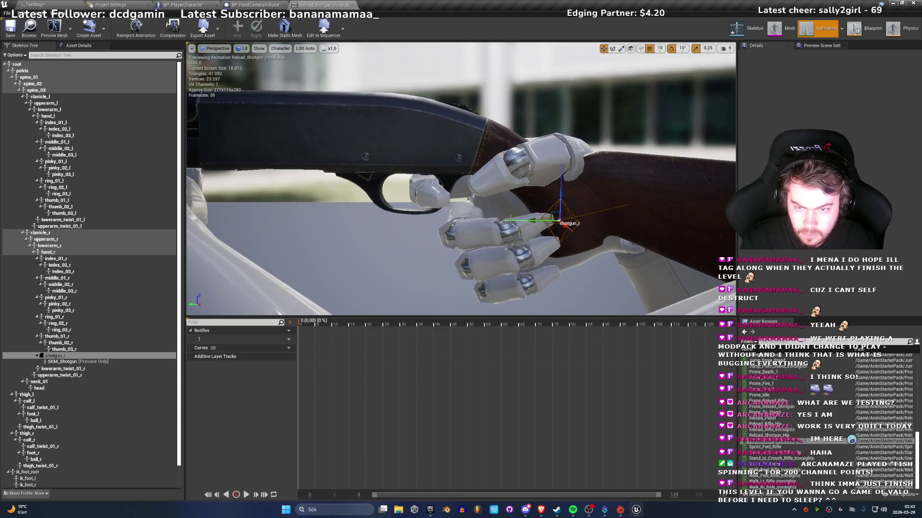
{"action": "scroll", "coordinate": [562, 181], "scroll_direction": "down", "scroll_amount": 2}
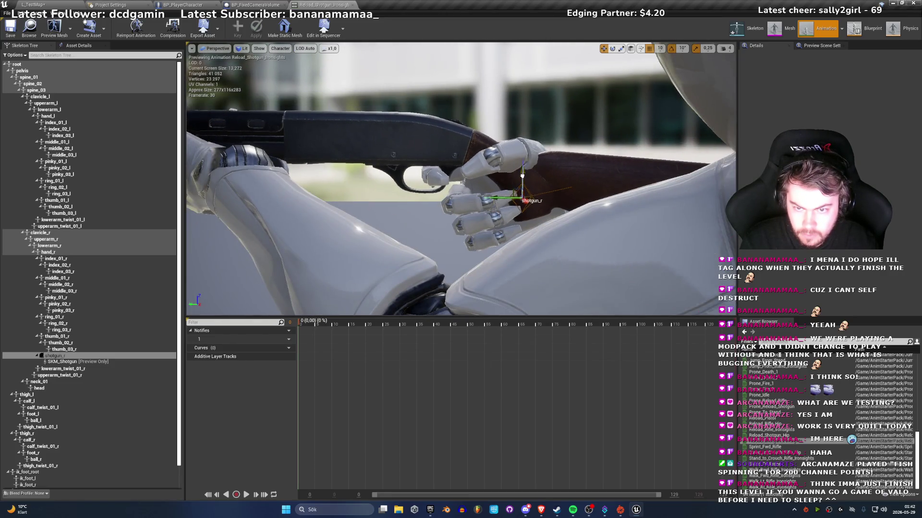
{"action": "left_click_drag", "start_coordinate": [523, 178], "coordinate": [490, 350]}
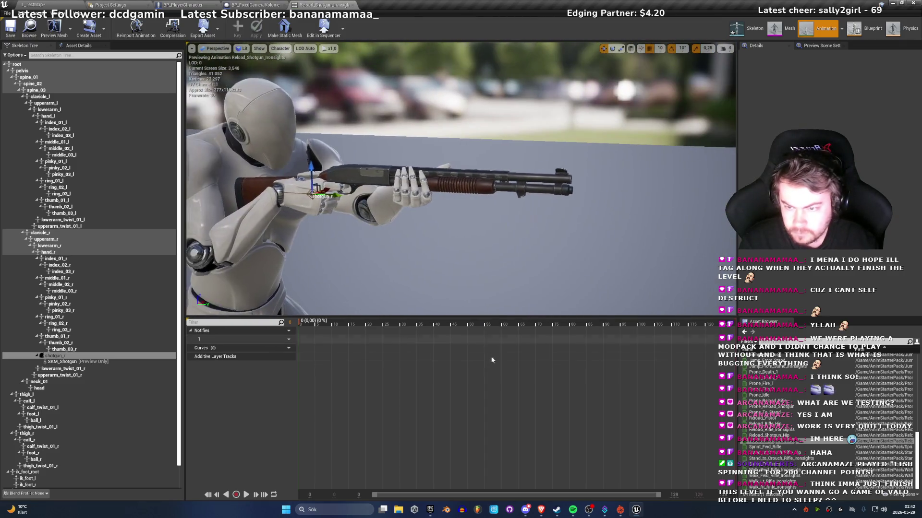
{"action": "left_click", "coordinate": [491, 350]}
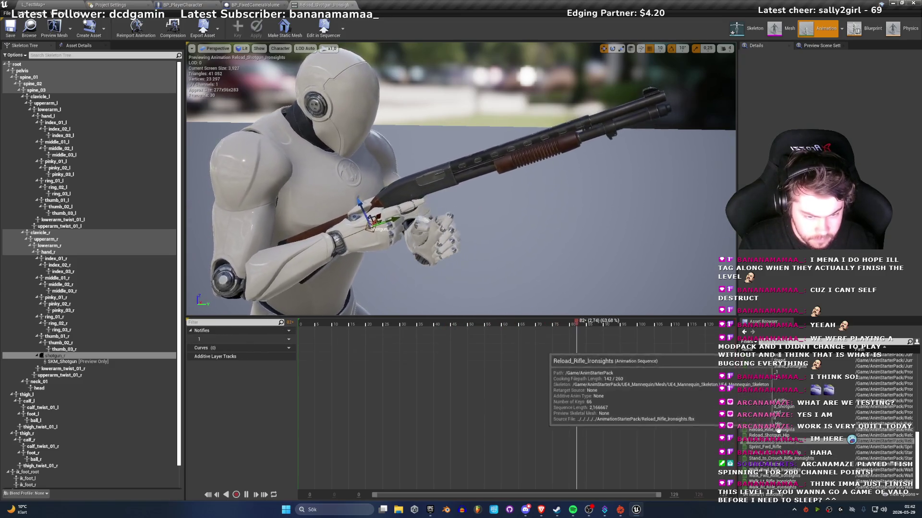
Step: Preview Reload_Shotgun_Hip, Stand_to_Crouch_Rifle_Ironsights, Fire_Shotgun_Hip and Fire_Shotgun_Ironsights
{"action": "double_click", "coordinate": [761, 435]}
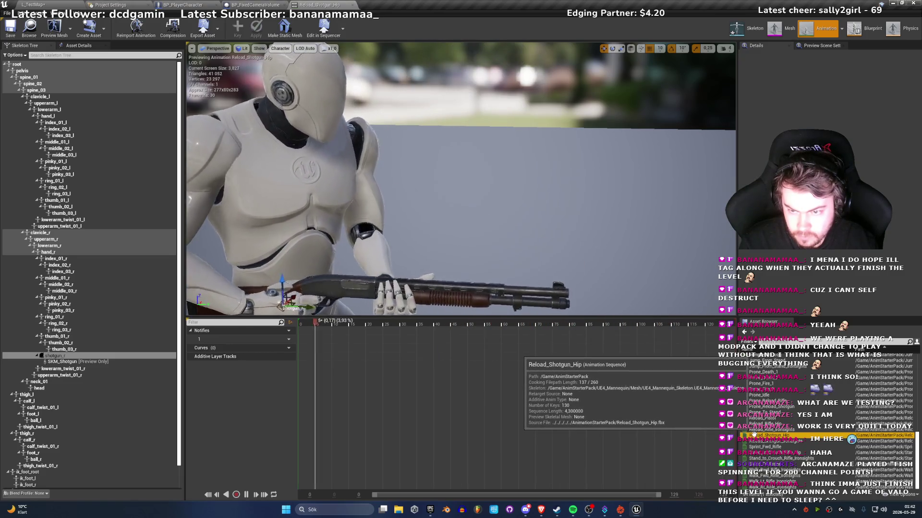
{"action": "double_click", "coordinate": [779, 457]}
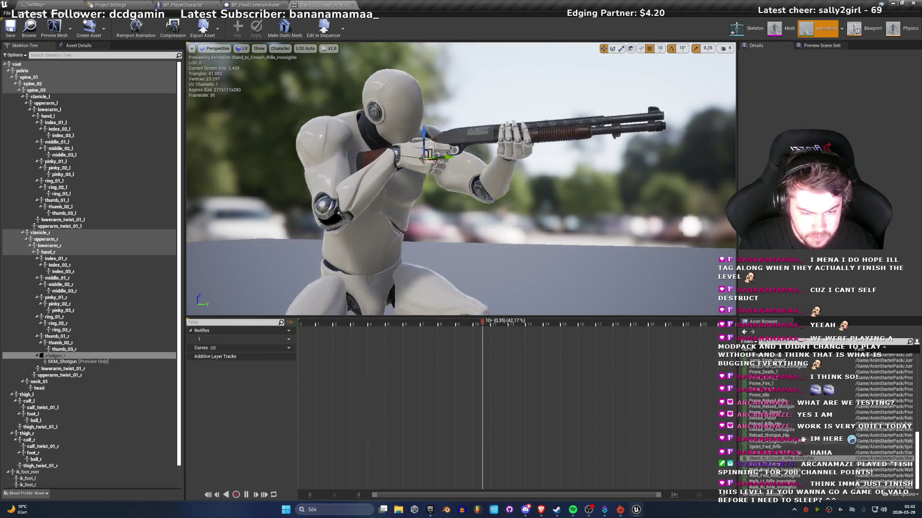
{"action": "scroll", "coordinate": [787, 394], "scroll_direction": "up", "scroll_amount": 3}
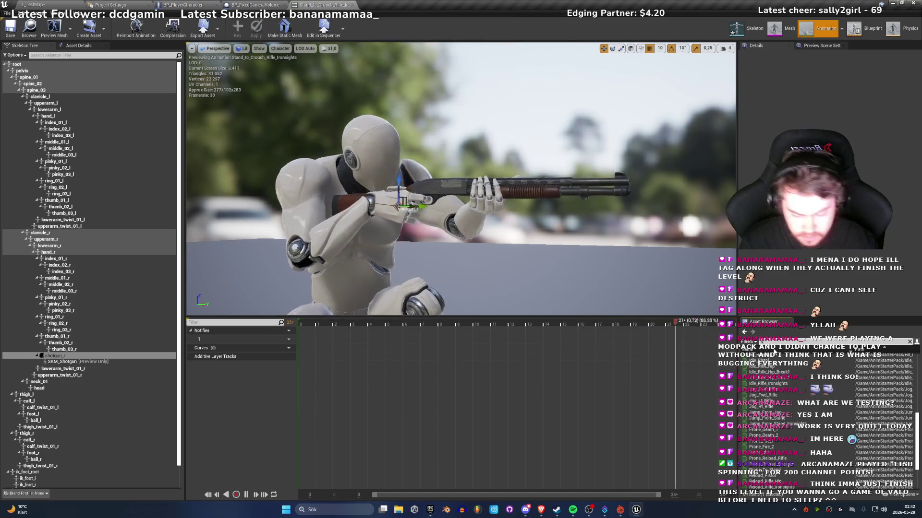
{"action": "scroll", "coordinate": [782, 365], "scroll_direction": "down", "scroll_amount": 5}
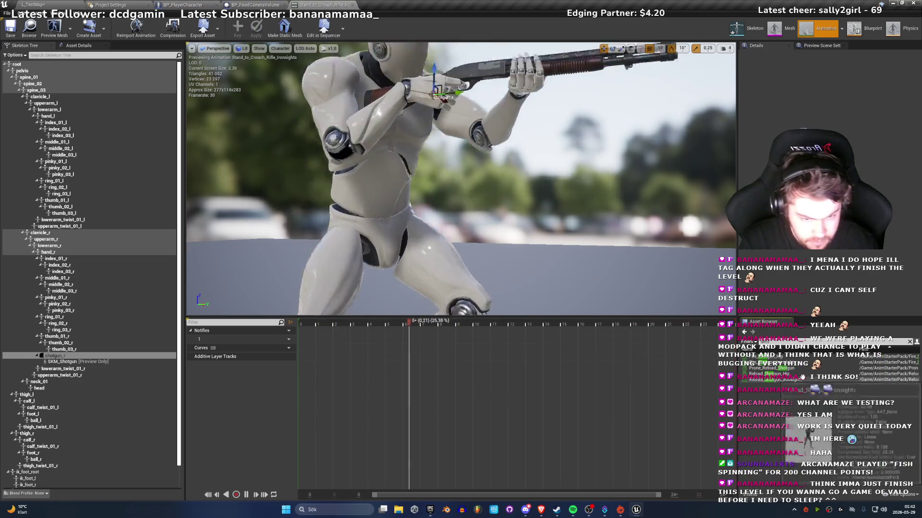
{"action": "double_click", "coordinate": [768, 361]}
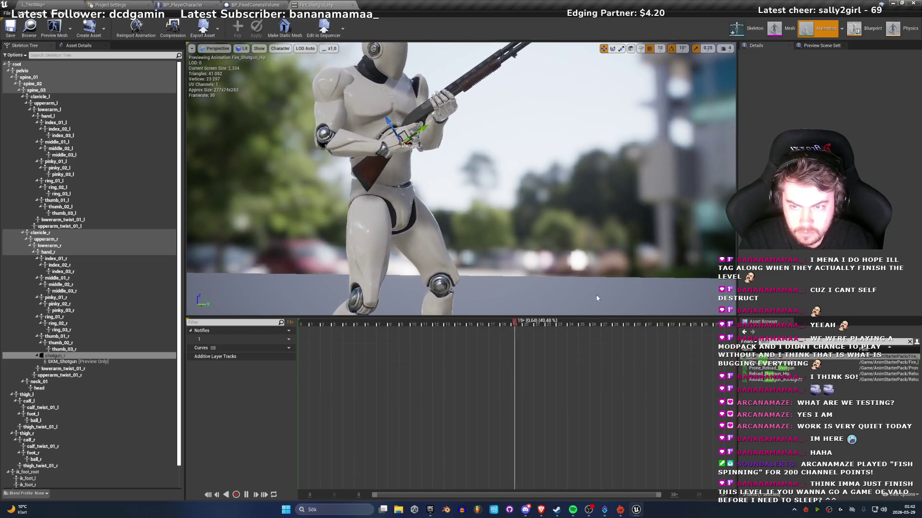
{"action": "double_click", "coordinate": [768, 362]}
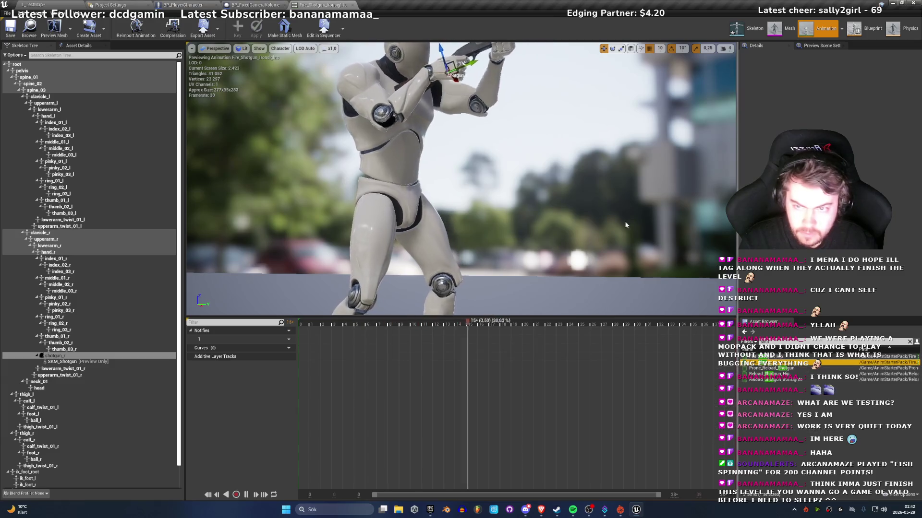
Step: From an upper-body view, preview Prone_Reload_Shotgun, Reload_Shotgun_Hip and Reload_Shotgun_Ironsights
{"action": "scroll", "coordinate": [660, 255], "scroll_direction": "up", "scroll_amount": 6}
{"action": "left_click_drag", "start_coordinate": [572, 190], "coordinate": [572, 190]}
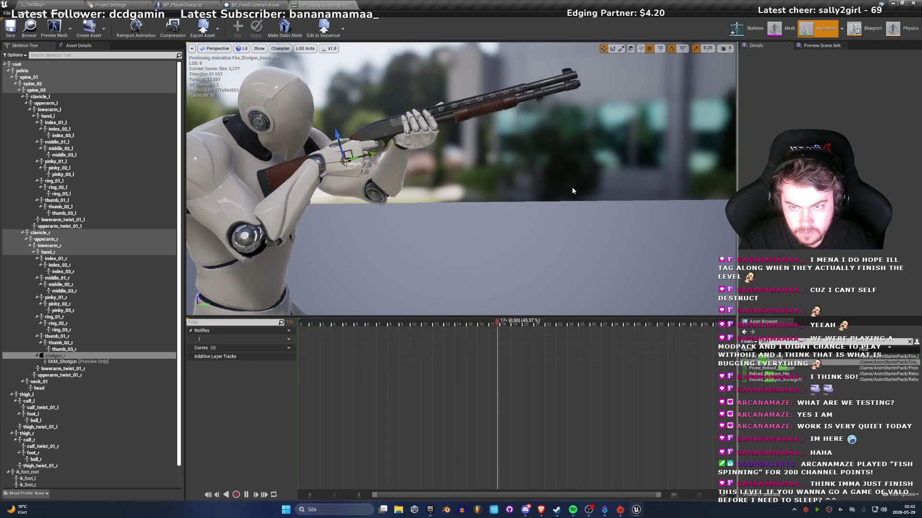
{"action": "double_click", "coordinate": [782, 368]}
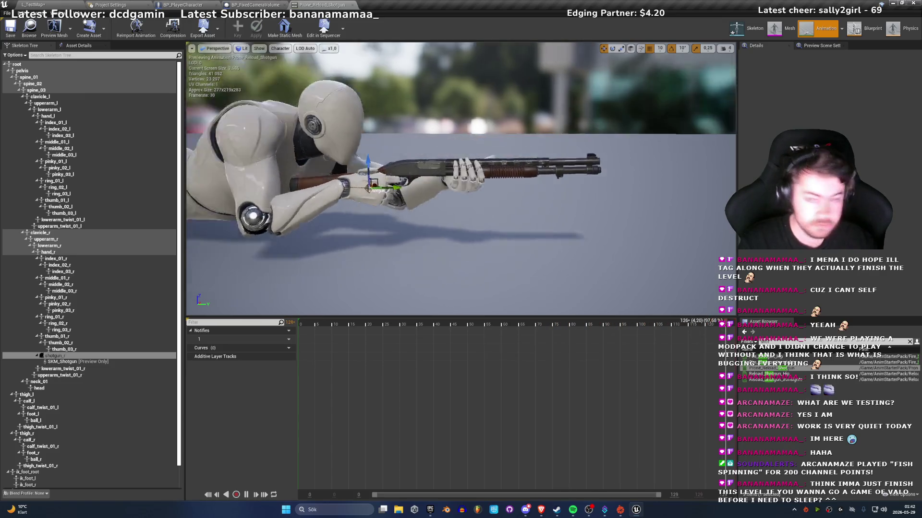
{"action": "double_click", "coordinate": [782, 374]}
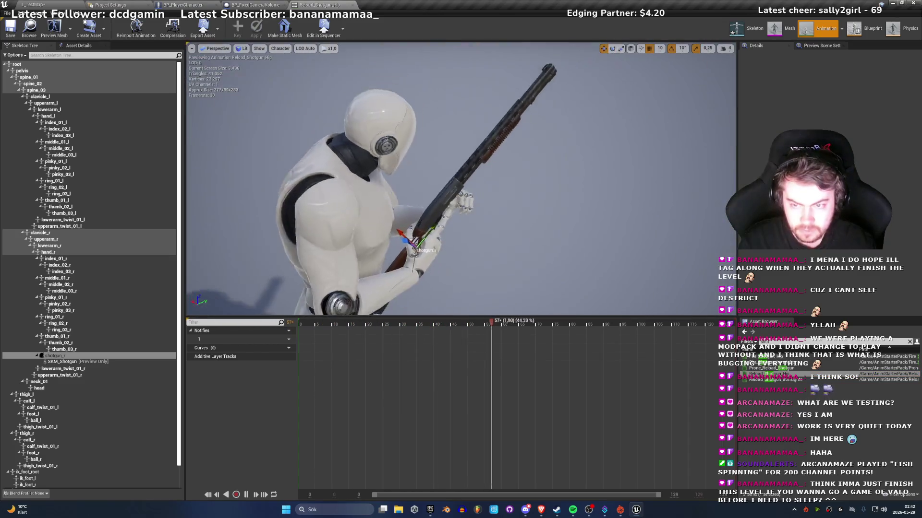
{"action": "double_click", "coordinate": [783, 380]}
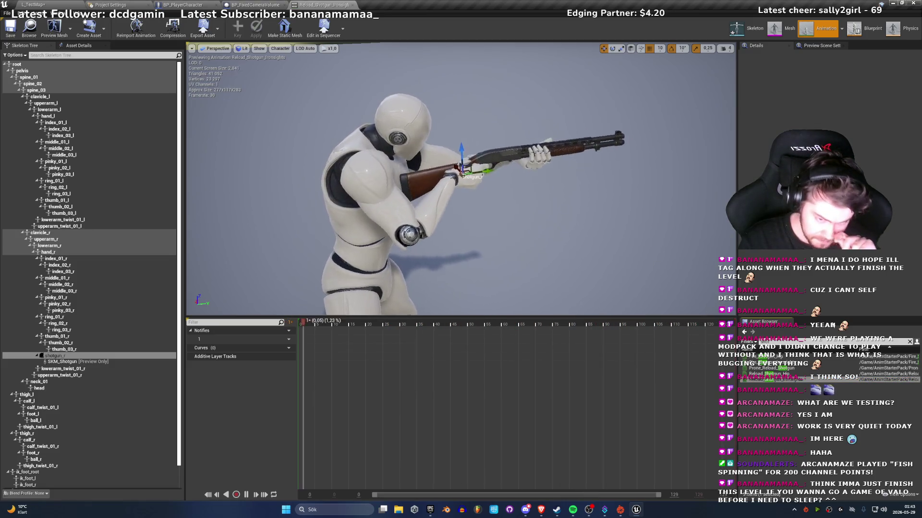
Step: Clear the animation search, check the thumb_03_r bone and shotgun_r socket, and return to L_TestMap
{"action": "left_click", "coordinate": [909, 341]}
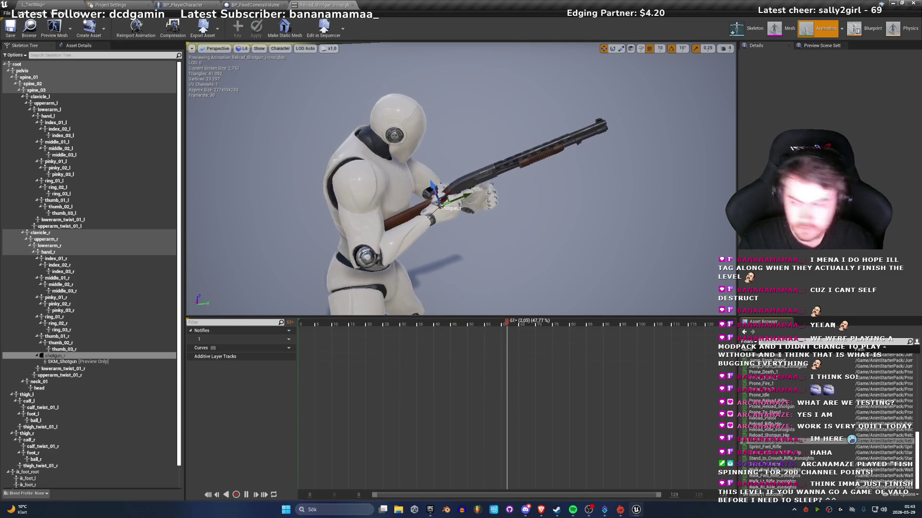
{"action": "left_click", "coordinate": [59, 349]}
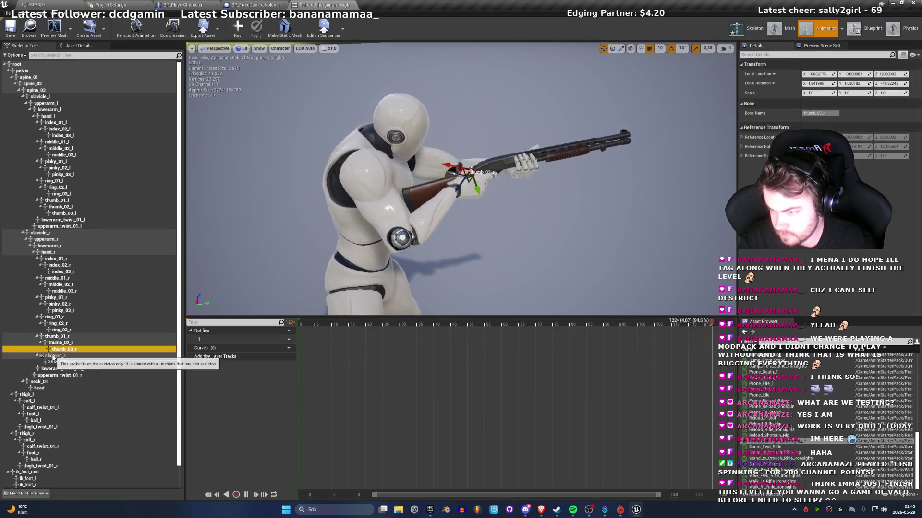
{"action": "left_click", "coordinate": [53, 357]}
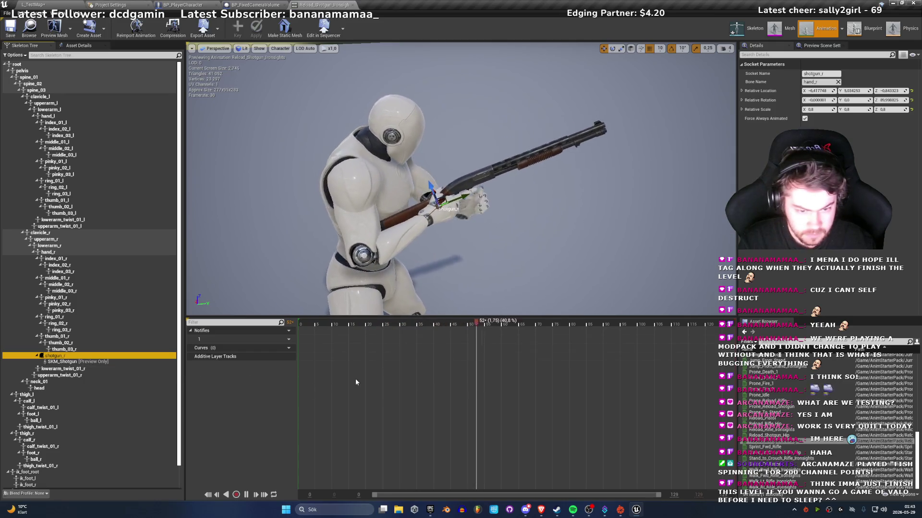
{"action": "left_click", "coordinate": [44, 4]}
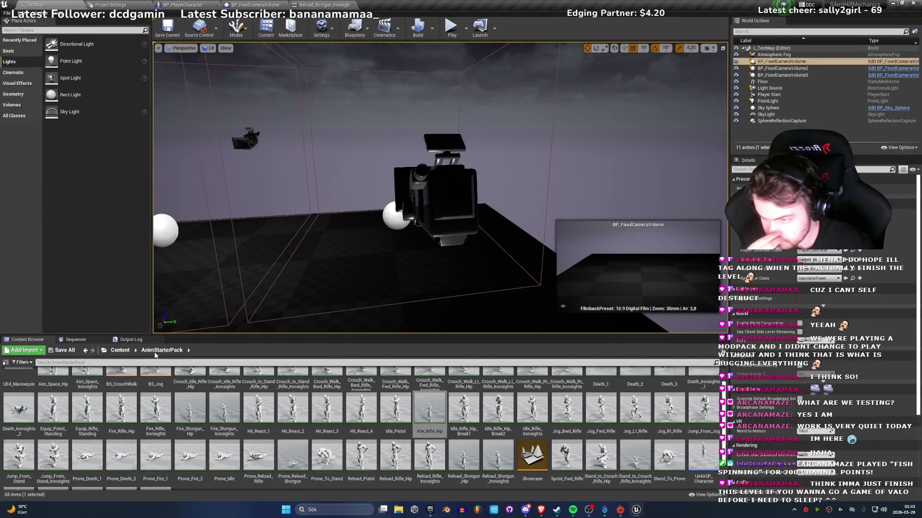
Step: Browse to R_DetectiveCharacter/Meshes/Weapons/SK_Meshes/Rifle and open SKM_Rifle
{"action": "left_click", "coordinate": [118, 351]}
{"action": "double_click", "coordinate": [77, 387]}
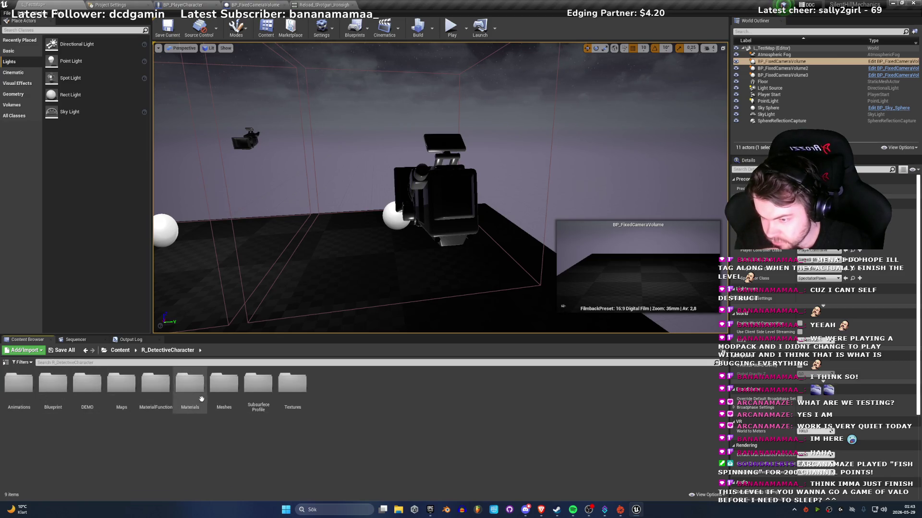
{"action": "double_click", "coordinate": [226, 389]}
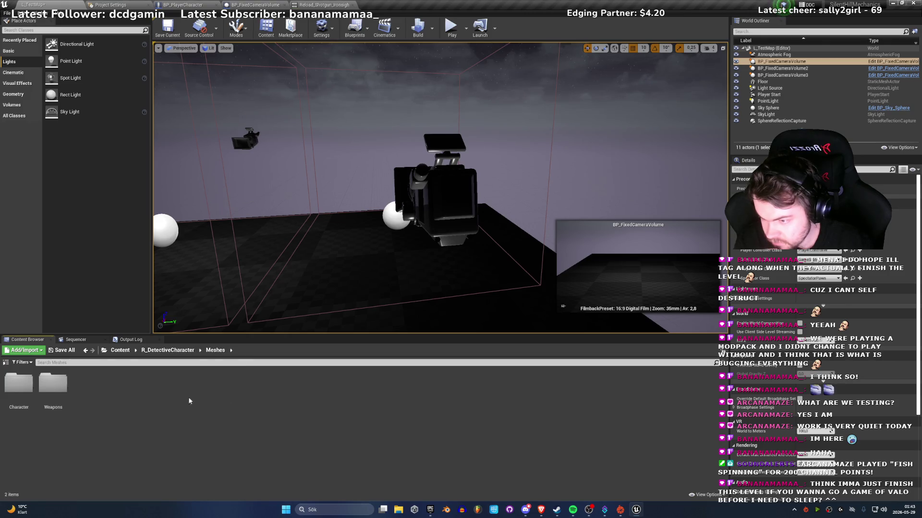
{"action": "left_click", "coordinate": [51, 387]}
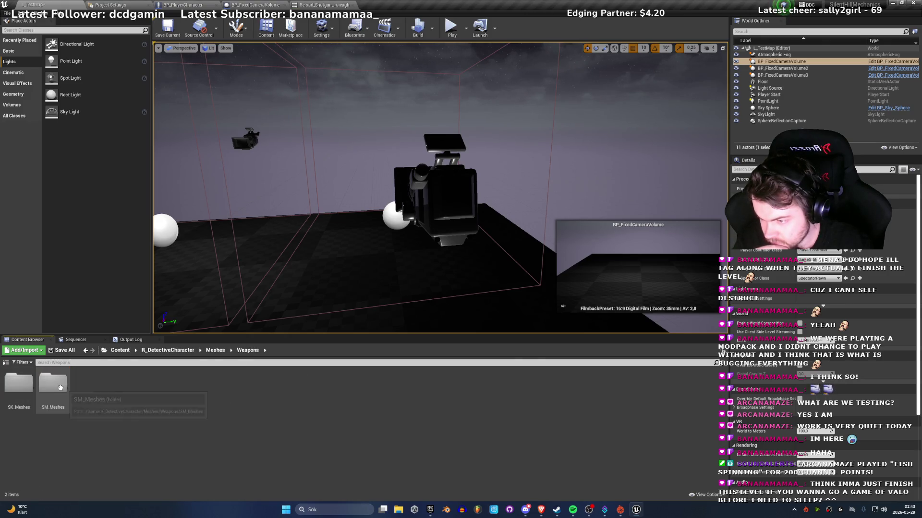
{"action": "double_click", "coordinate": [7, 385]}
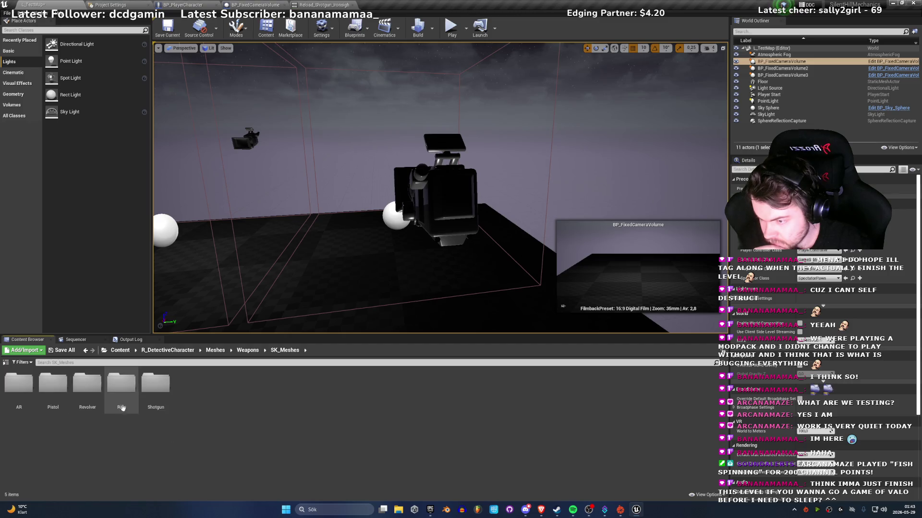
{"action": "double_click", "coordinate": [120, 384]}
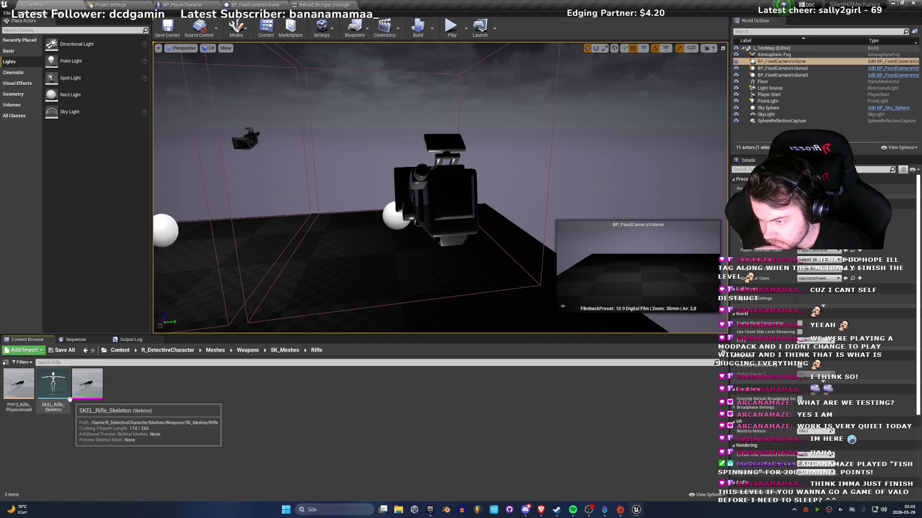
{"action": "mouse_move", "coordinate": [88, 387]}
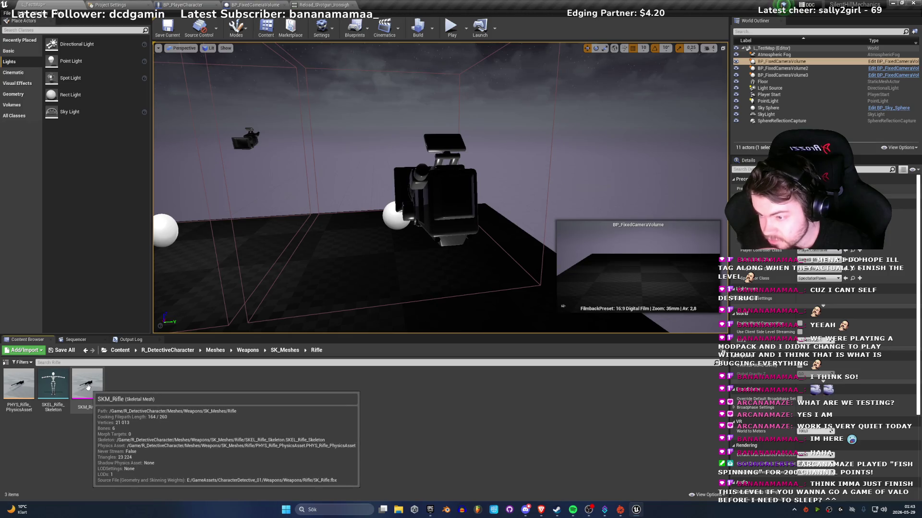
{"action": "left_click_drag", "start_coordinate": [325, 302], "coordinate": [325, 302]}
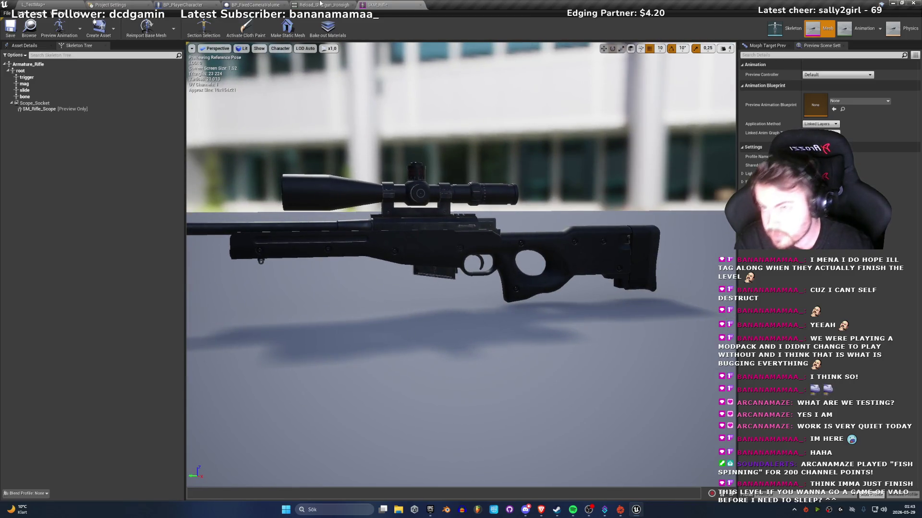
Step: Close SKM_Rifle, go to the AR weapon folder, and open SKM_AR
{"action": "left_click", "coordinate": [420, 4]}
{"action": "left_click", "coordinate": [34, 5]}
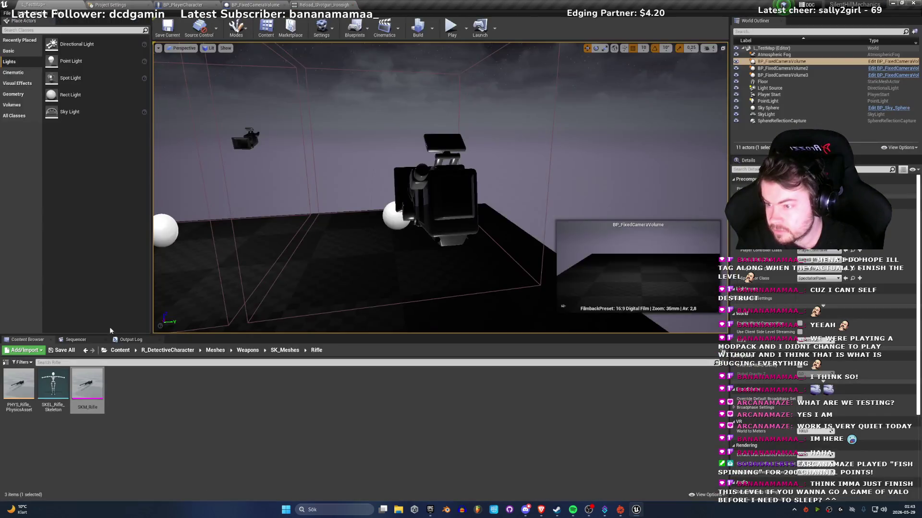
{"action": "left_click", "coordinate": [285, 350]}
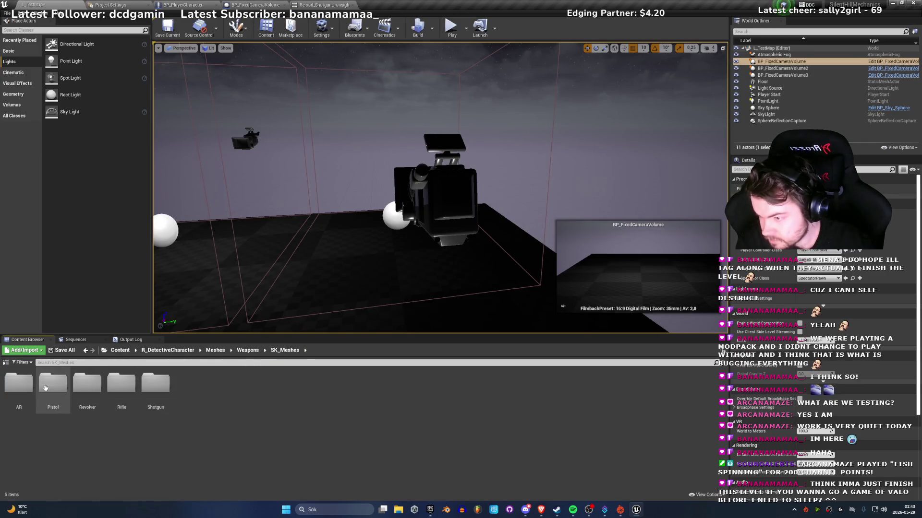
{"action": "double_click", "coordinate": [27, 387]}
{"action": "left_click", "coordinate": [91, 387]}
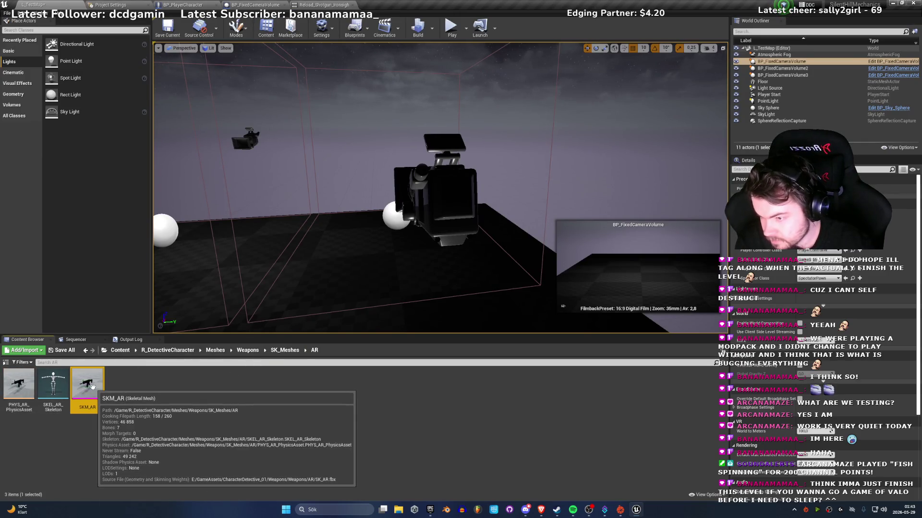
{"action": "left_click_drag", "start_coordinate": [318, 298], "coordinate": [330, 275]}
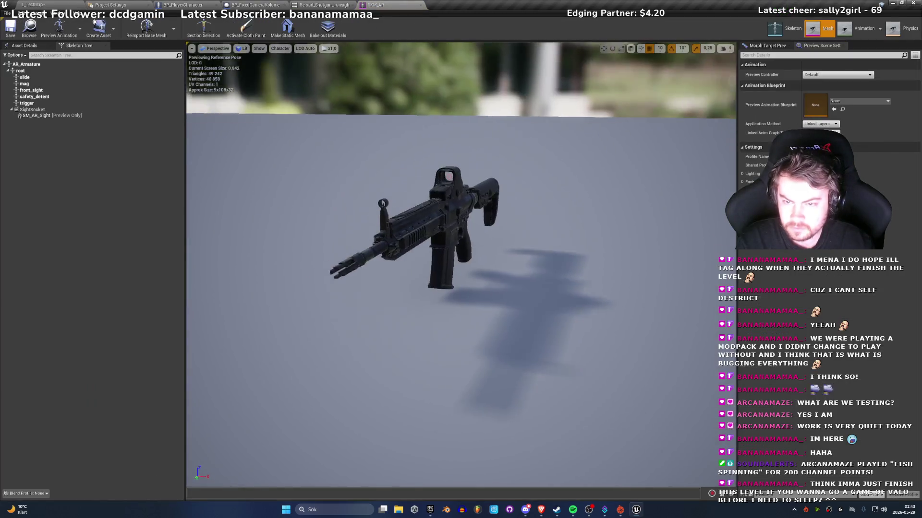
Step: Orbit around SKM_AR to inspect its red-dot sight and side profile, then close its editor
{"action": "left_click_drag", "start_coordinate": [414, 252], "coordinate": [331, 250]}
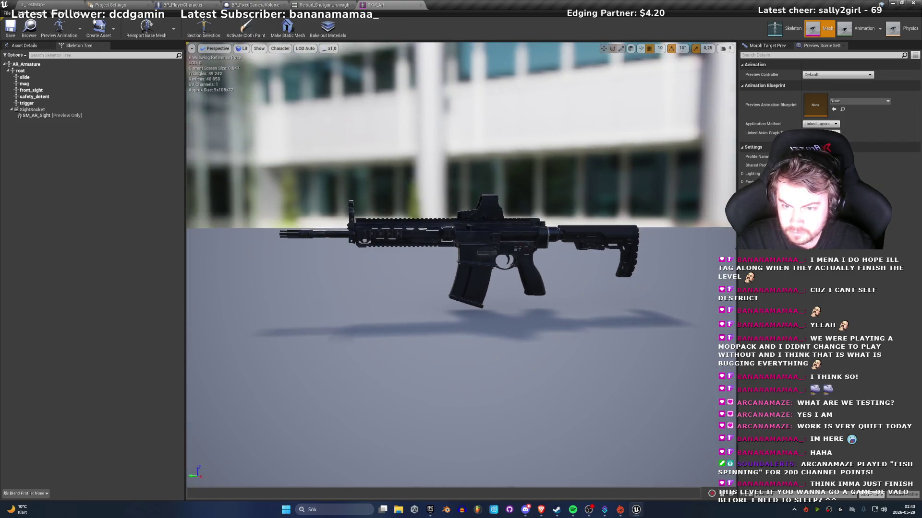
{"action": "scroll", "coordinate": [461, 264], "scroll_direction": "up", "scroll_amount": 8}
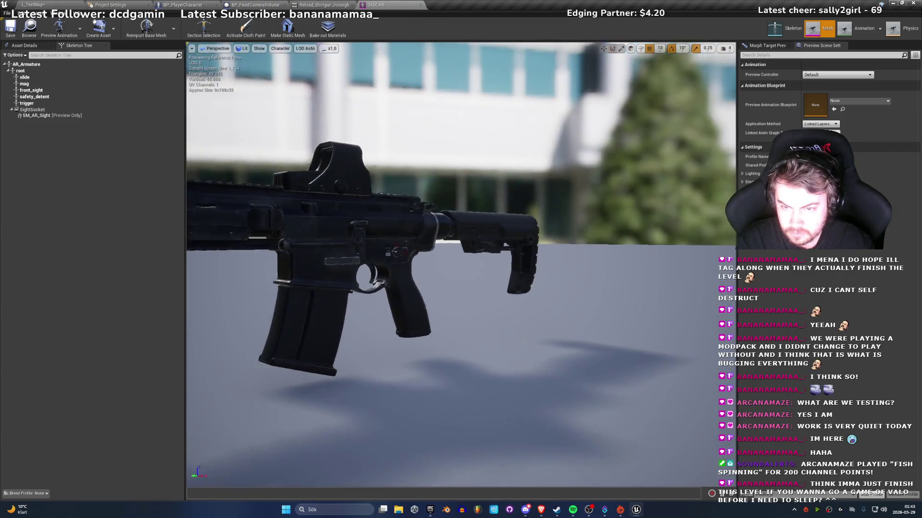
{"action": "mouse_move", "coordinate": [461, 264]}
{"action": "left_mouse_down"}
{"action": "mouse_move", "coordinate": [418, 252]}
{"action": "mouse_move", "coordinate": [519, 259]}
{"action": "mouse_move", "coordinate": [508, 255]}
{"action": "left_mouse_up"}
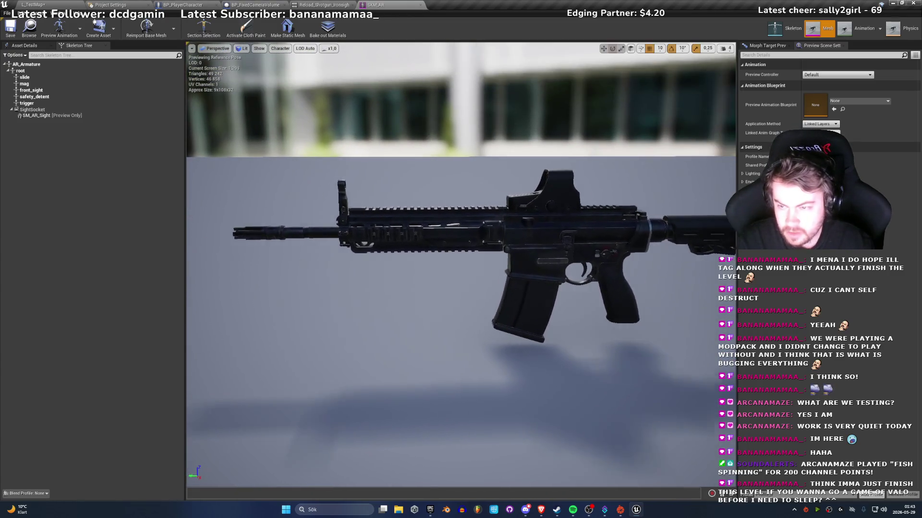
{"action": "left_click_drag", "start_coordinate": [554, 214], "coordinate": [554, 214]}
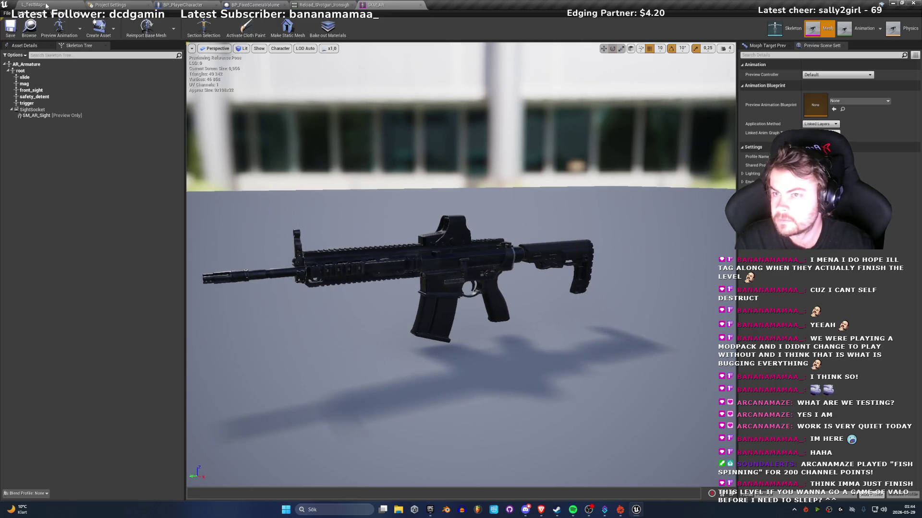
{"action": "left_click", "coordinate": [420, 6]}
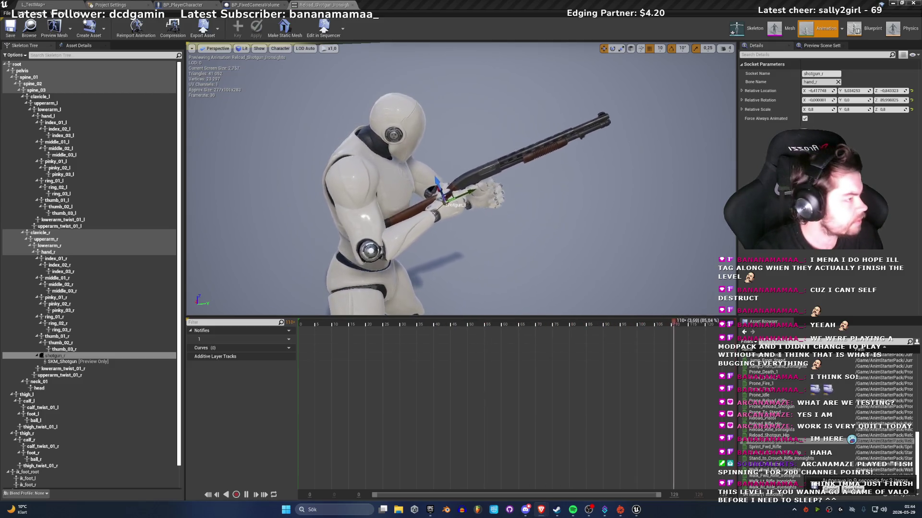
Step: Save the Reload_Shotgun_Ironsights animation with its shotgun_r socket and close that editor
{"action": "left_click", "coordinate": [54, 356]}
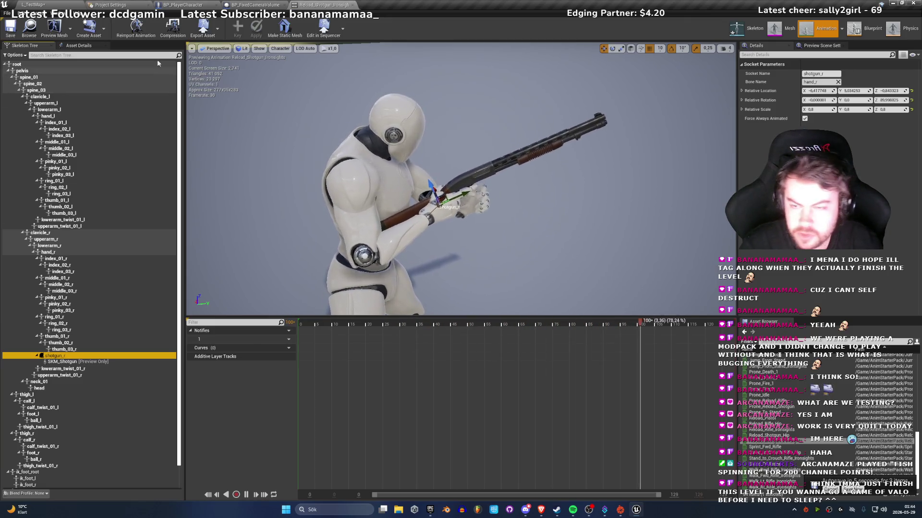
{"action": "left_click", "coordinate": [3, 28]}
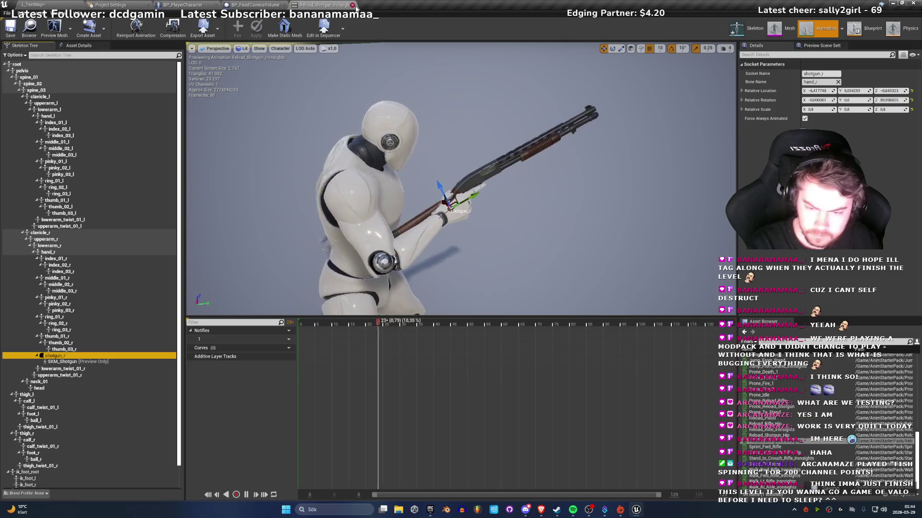
{"action": "left_click", "coordinate": [353, 5]}
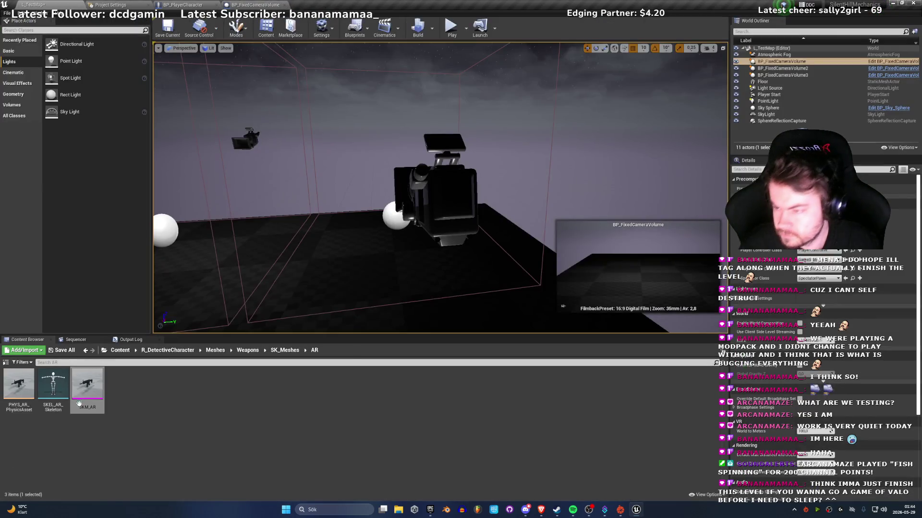
{"action": "left_click", "coordinate": [167, 350]}
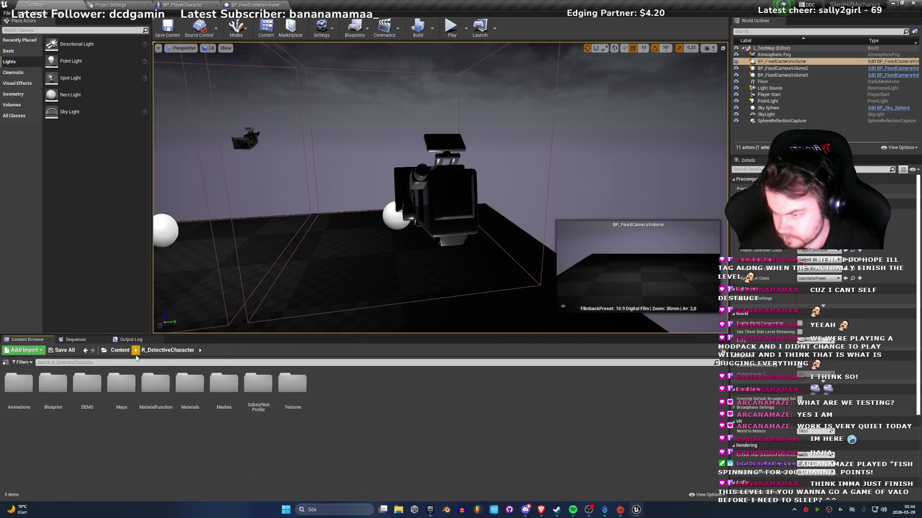
{"action": "double_click", "coordinate": [19, 399]}
{"action": "left_click", "coordinate": [168, 351]}
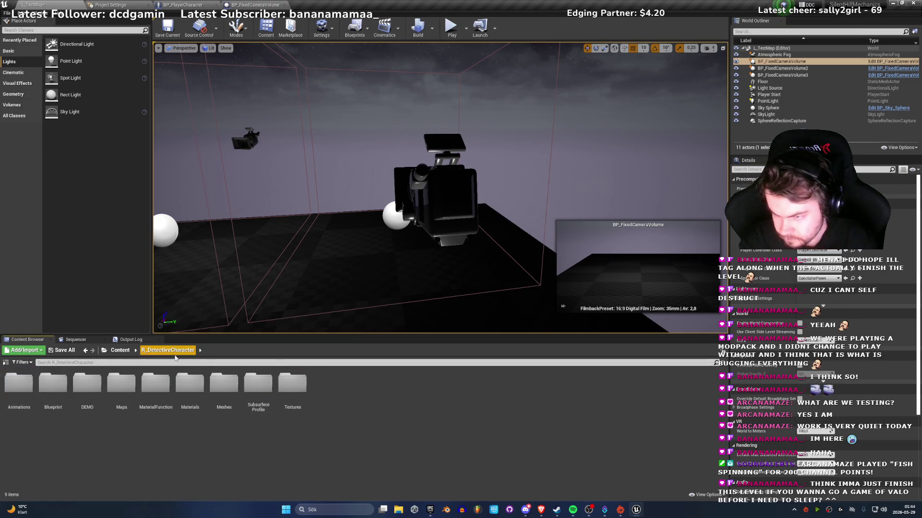
{"action": "left_click", "coordinate": [130, 353]}
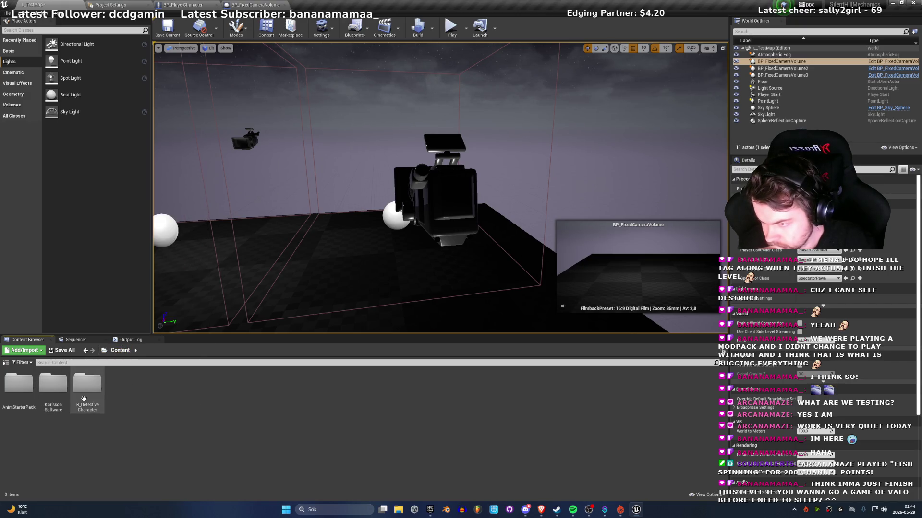
{"action": "double_click", "coordinate": [15, 394]}
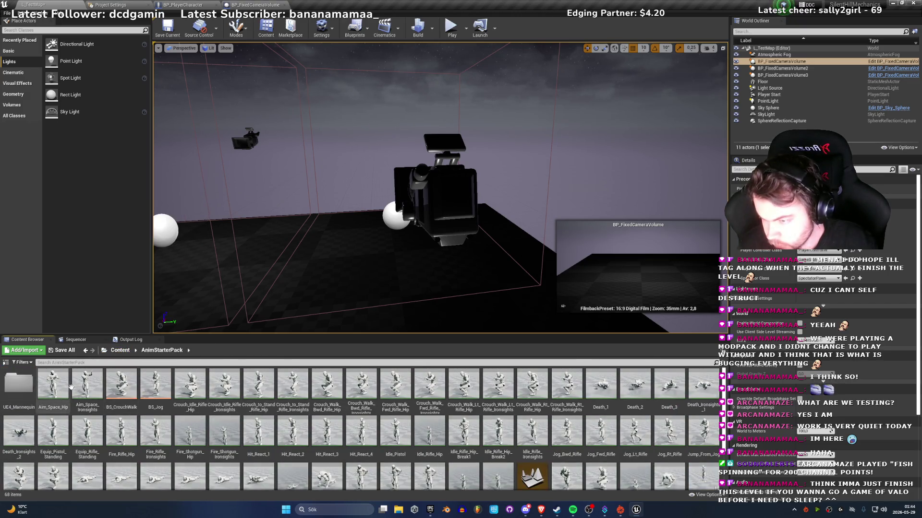
{"action": "right_click", "coordinate": [55, 384]}
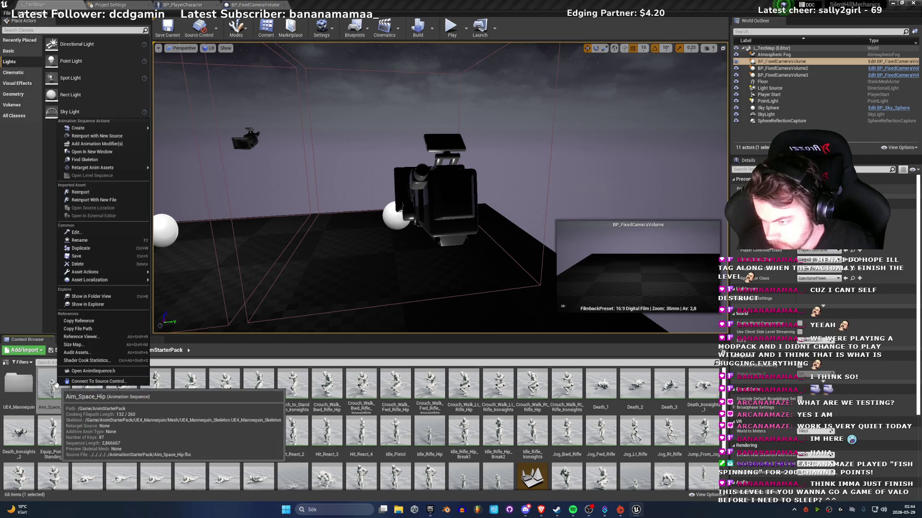
{"action": "mouse_move", "coordinate": [127, 168]}
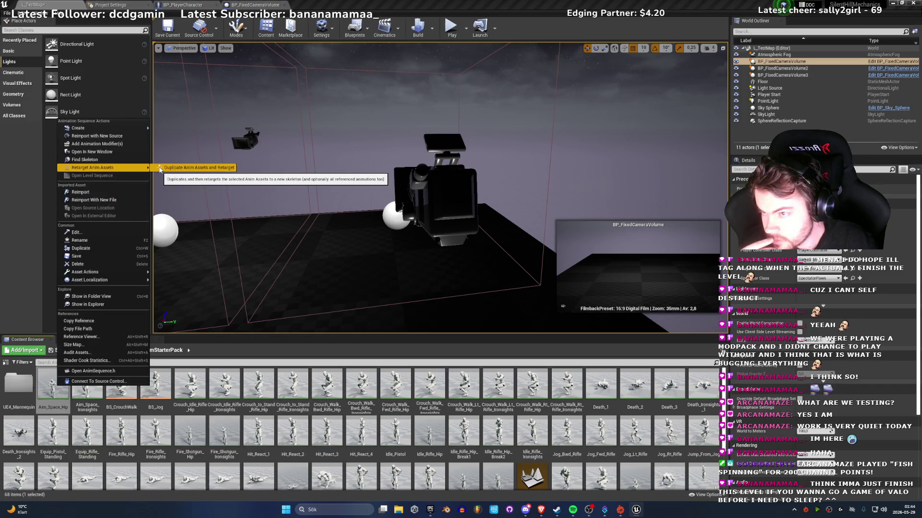
{"action": "left_click", "coordinate": [161, 167]}
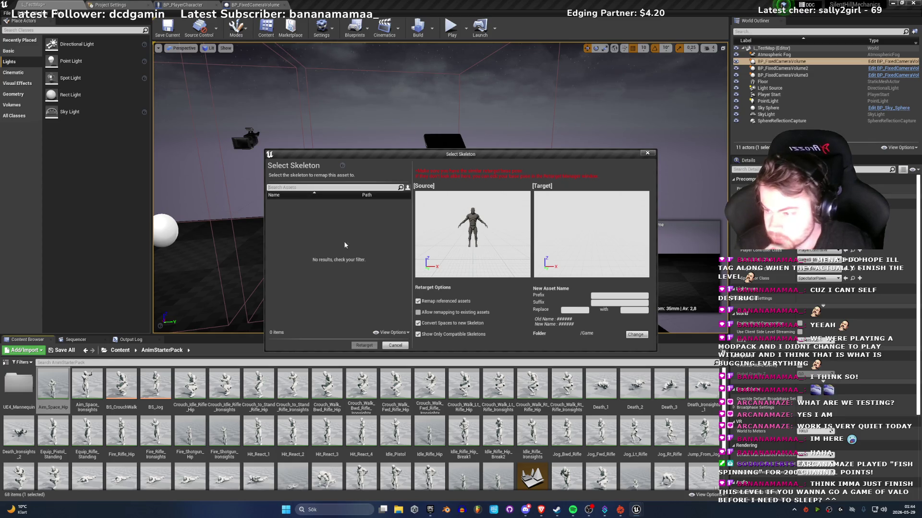
{"action": "left_click", "coordinate": [648, 154]}
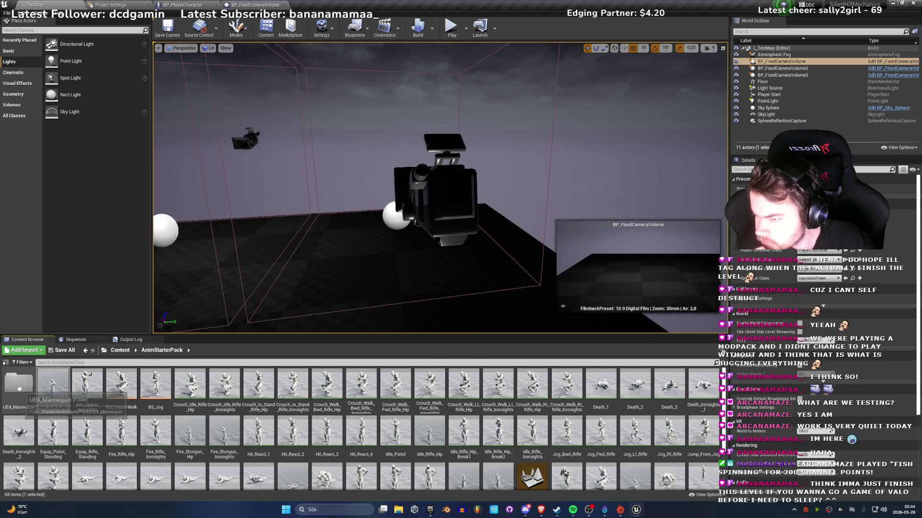
{"action": "double_click", "coordinate": [19, 385]}
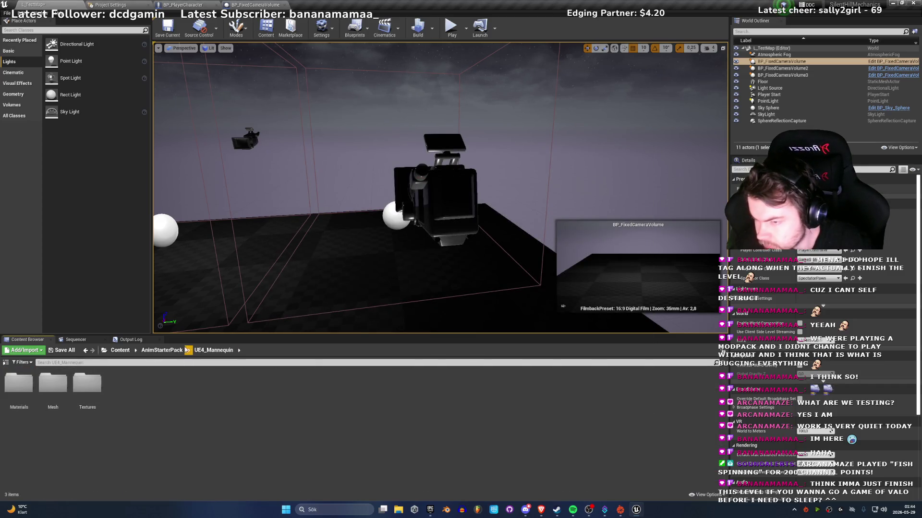
{"action": "left_click", "coordinate": [162, 350]}
{"action": "right_click", "coordinate": [52, 384]}
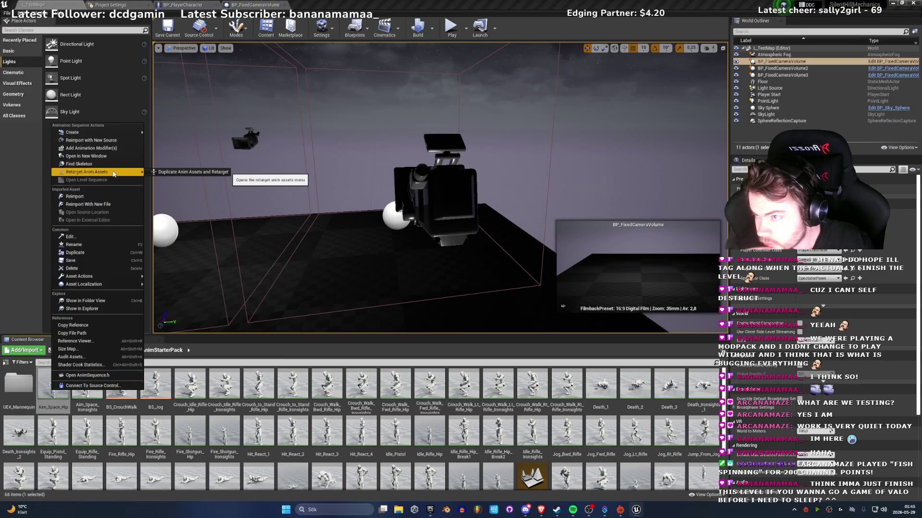
{"action": "left_click", "coordinate": [327, 432]}
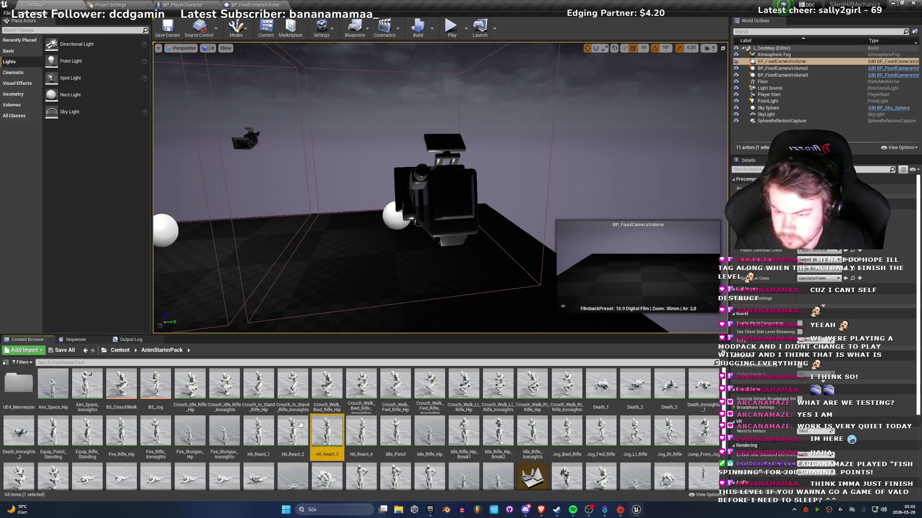
{"action": "key", "text": "ctrl+a"}
{"action": "left_click", "coordinate": [18, 387], "text": "ctrl"}
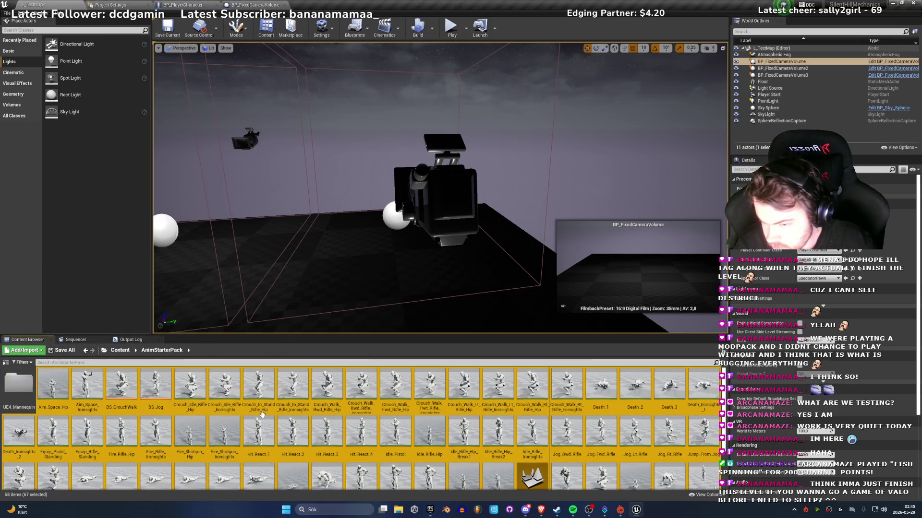
{"action": "left_click", "coordinate": [124, 393], "text": "ctrl"}
{"action": "left_click", "coordinate": [155, 388], "text": "ctrl"}
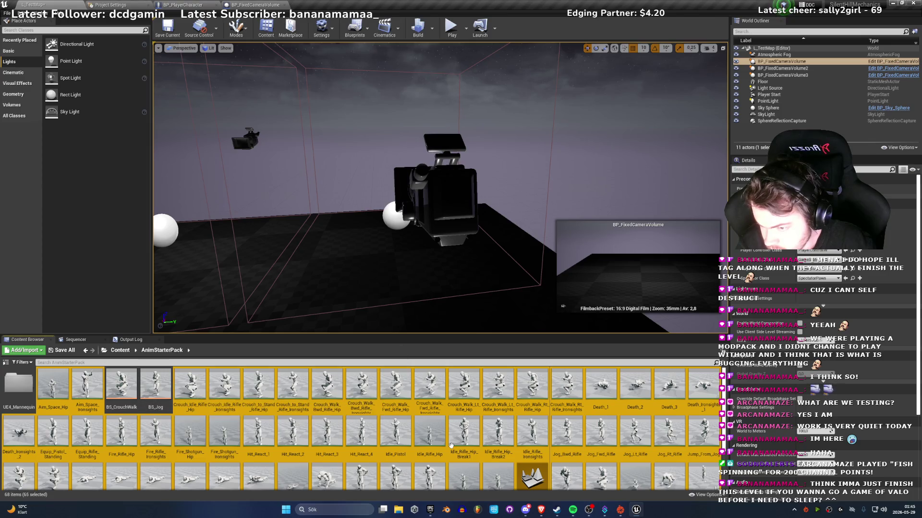
{"action": "left_click", "coordinate": [532, 475], "text": "ctrl"}
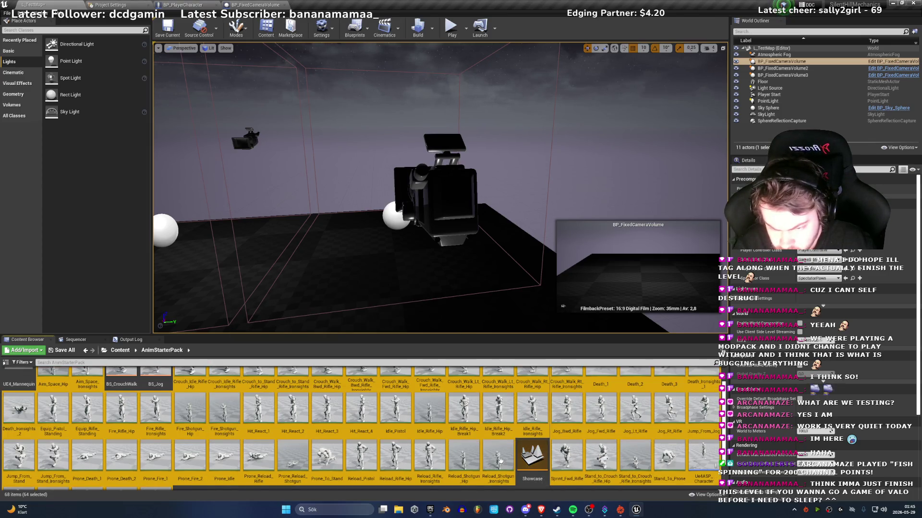
{"action": "scroll", "coordinate": [532, 470], "scroll_direction": "down", "scroll_amount": 1}
{"action": "left_click", "coordinate": [24, 462], "text": "ctrl"}
{"action": "left_click", "coordinate": [704, 415], "text": "ctrl"}
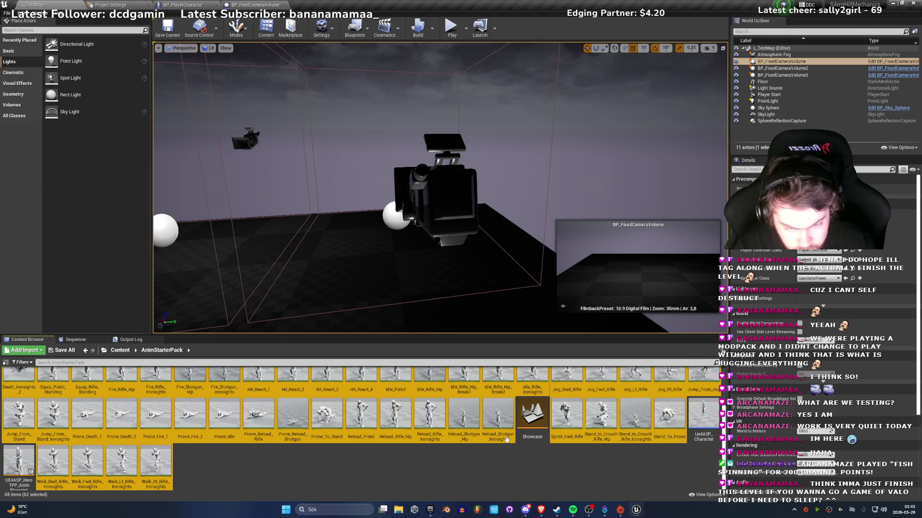
{"action": "scroll", "coordinate": [403, 453], "scroll_direction": "up", "scroll_amount": 1}
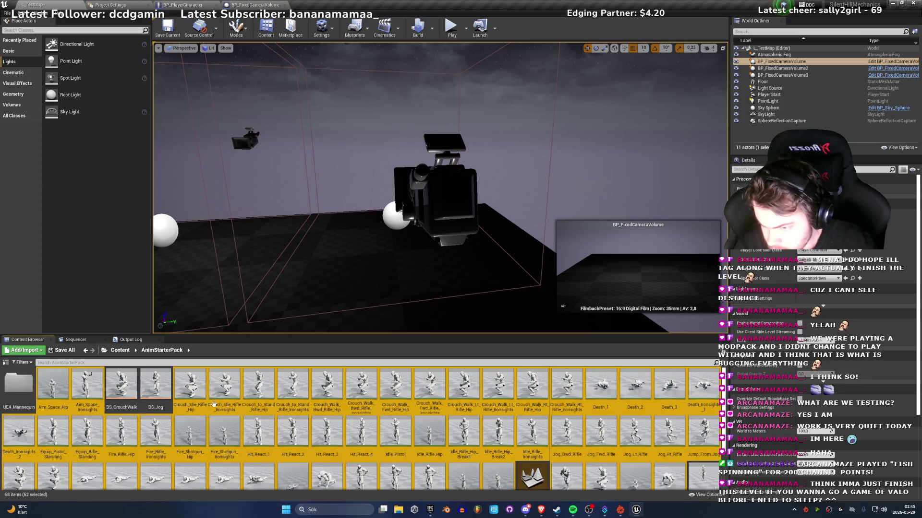
{"action": "right_click", "coordinate": [192, 394]}
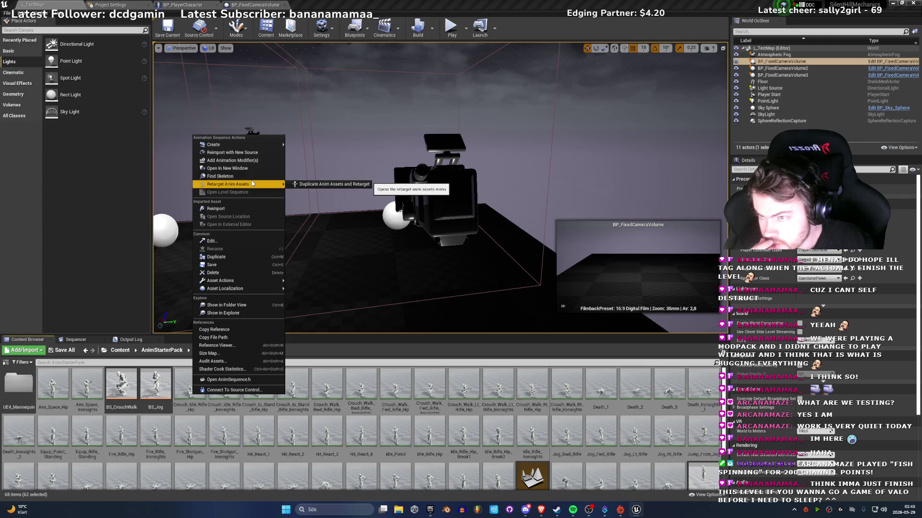
{"action": "mouse_move", "coordinate": [262, 146]}
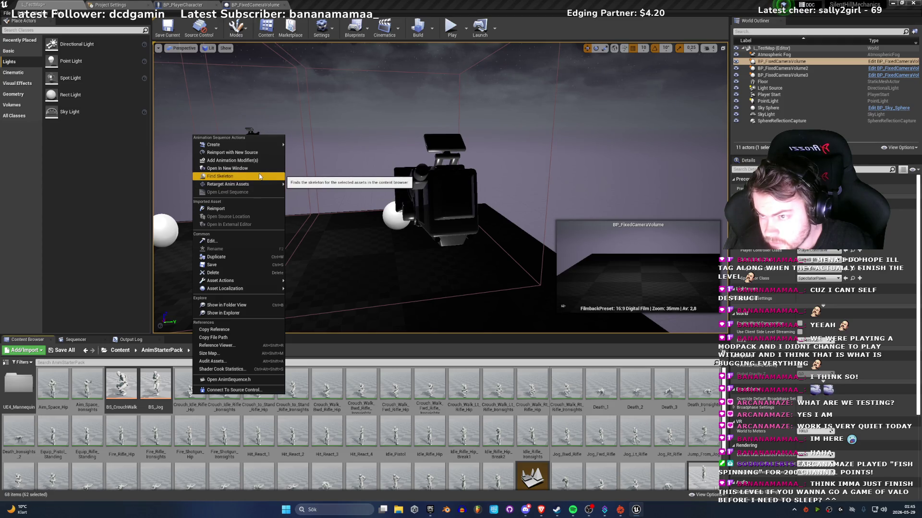
{"action": "left_click", "coordinate": [259, 176]}
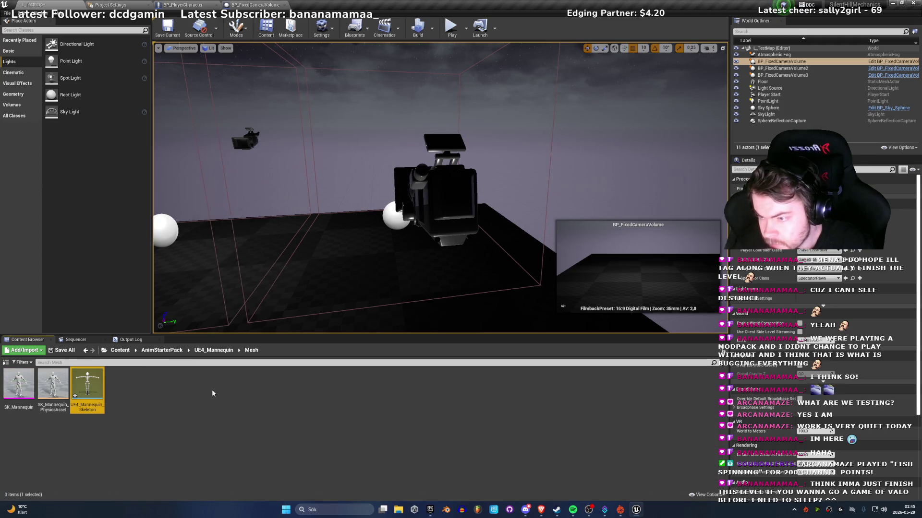
{"action": "left_click", "coordinate": [213, 351]}
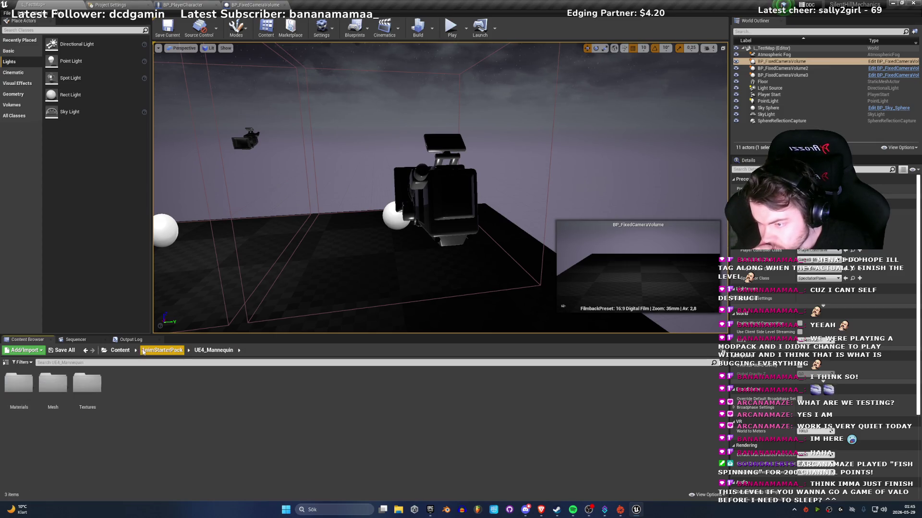
{"action": "left_click", "coordinate": [86, 350]}
{"action": "left_click", "coordinate": [85, 351]}
{"action": "right_click", "coordinate": [85, 396]}
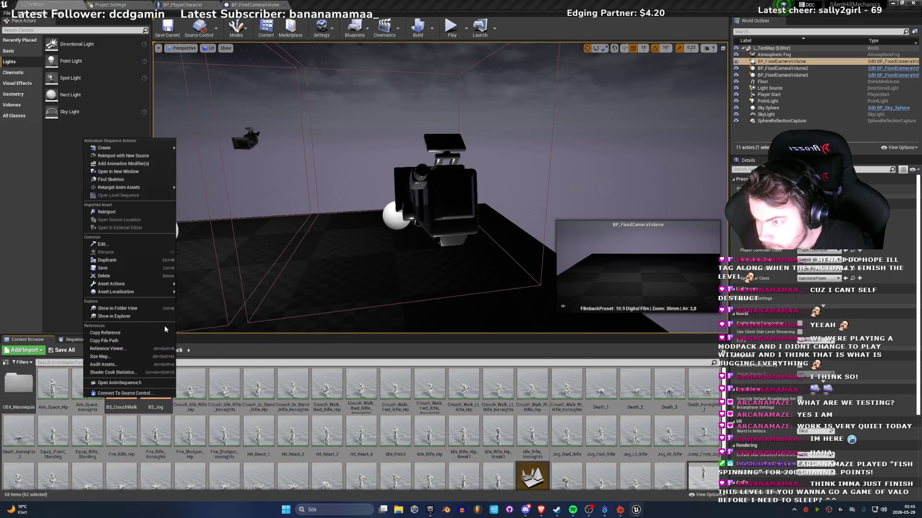
{"action": "mouse_move", "coordinate": [144, 284]}
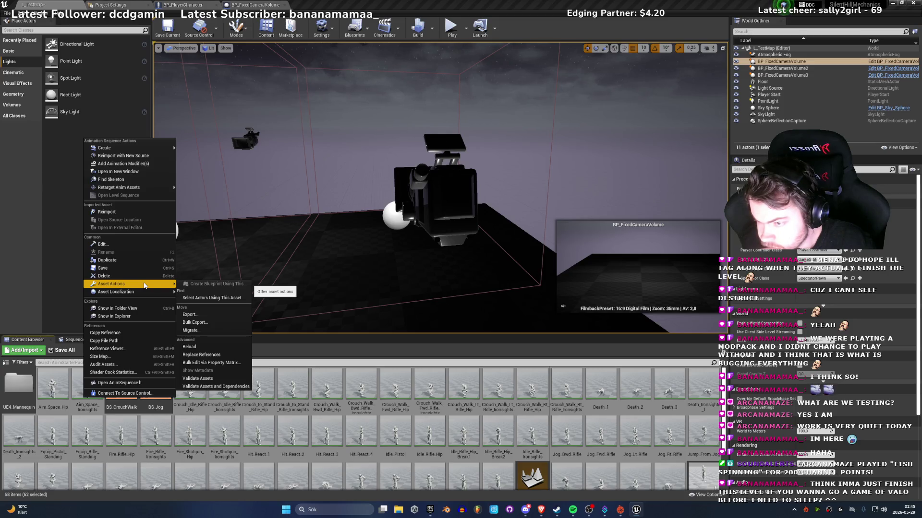
{"action": "mouse_move", "coordinate": [139, 188]}
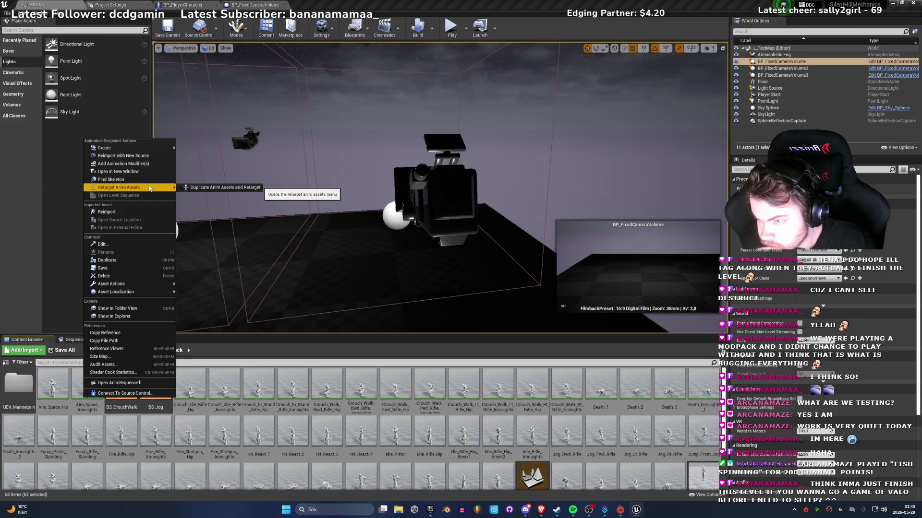
{"action": "left_click", "coordinate": [216, 188]}
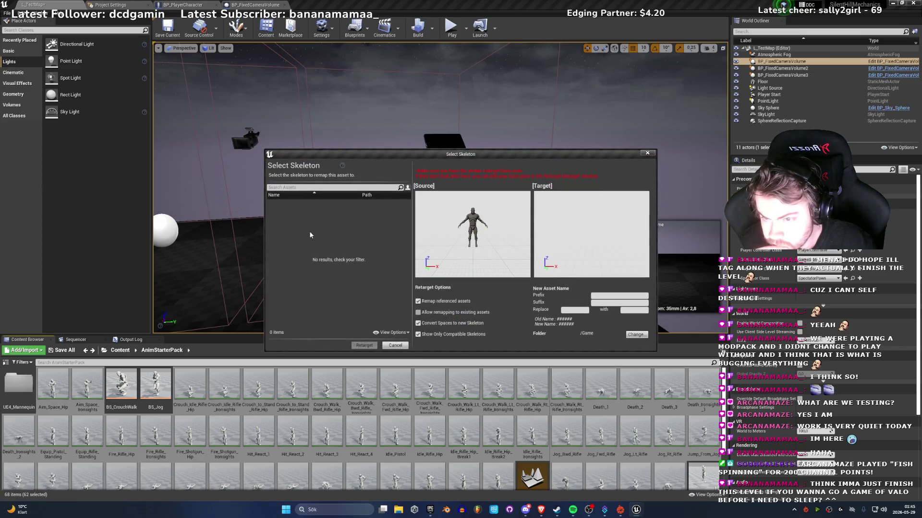
{"action": "left_click", "coordinate": [389, 335]}
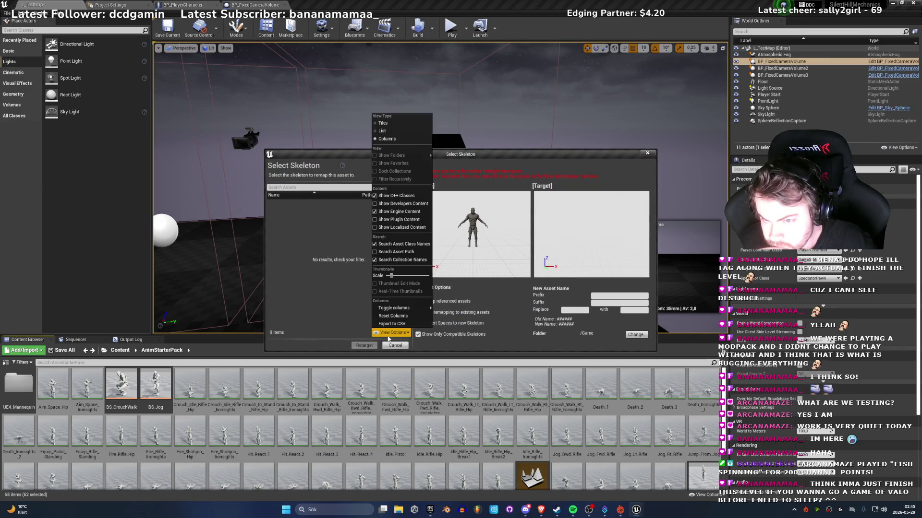
{"action": "left_click", "coordinate": [308, 238]}
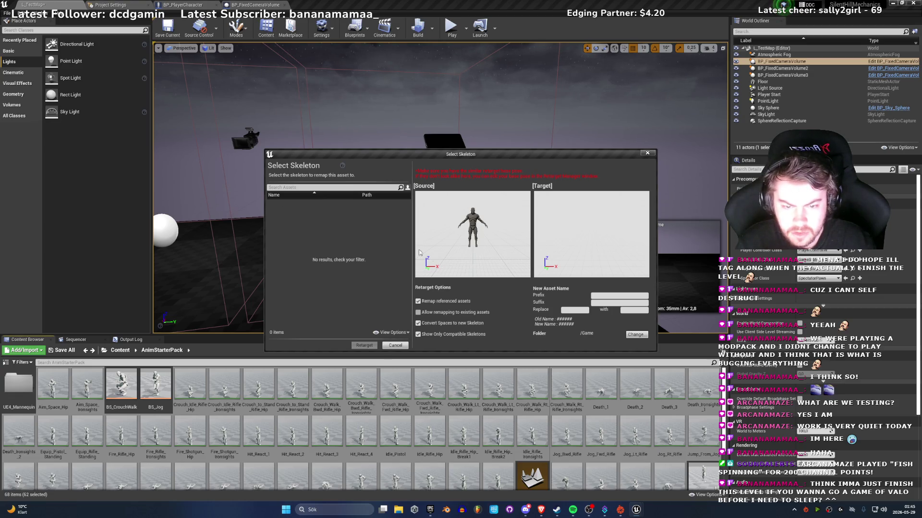
{"action": "left_click", "coordinate": [647, 153]}
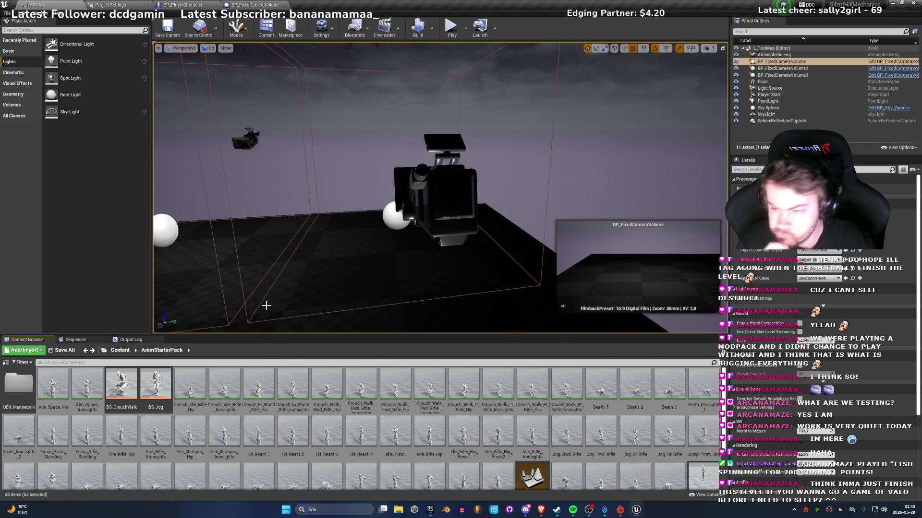
Step: Browse to R_DetectiveCharacter/Meshes/Character/SK_Meshes/Skeleton_UE4
{"action": "left_click", "coordinate": [120, 350]}
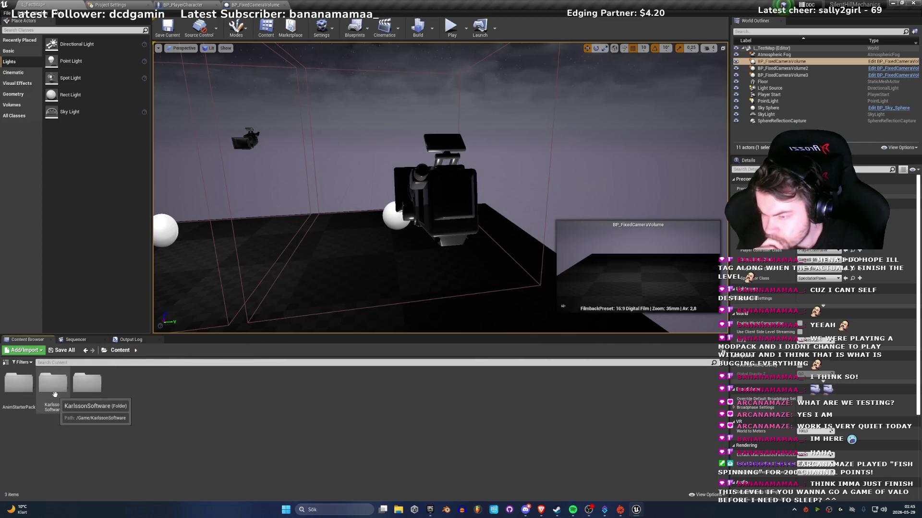
{"action": "double_click", "coordinate": [87, 384]}
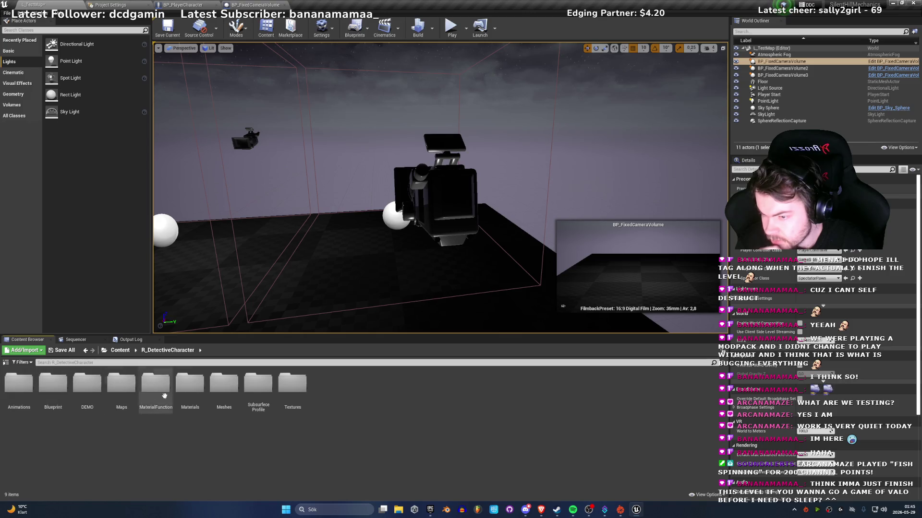
{"action": "double_click", "coordinate": [224, 384]}
{"action": "left_click", "coordinate": [28, 388]}
{"action": "double_click", "coordinate": [28, 388]}
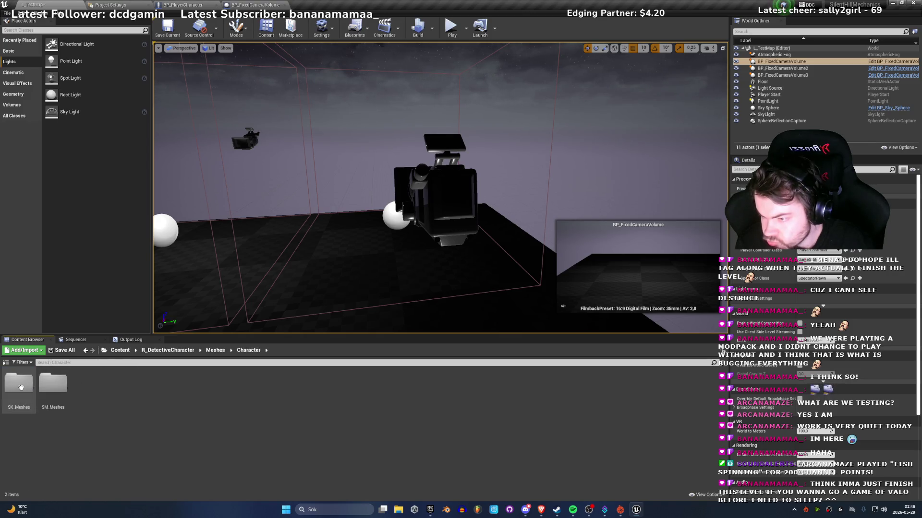
{"action": "double_click", "coordinate": [19, 386]}
{"action": "double_click", "coordinate": [53, 386]}
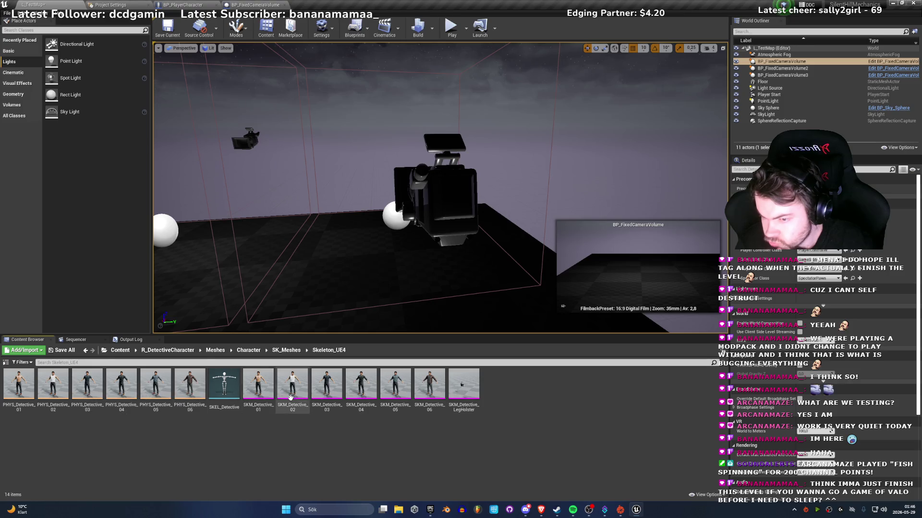
Step: Retarget the SKEL_Detective skeleton to UE4_Mannequin_Skeleton
{"action": "right_click", "coordinate": [224, 384]}
{"action": "mouse_move", "coordinate": [259, 261]}
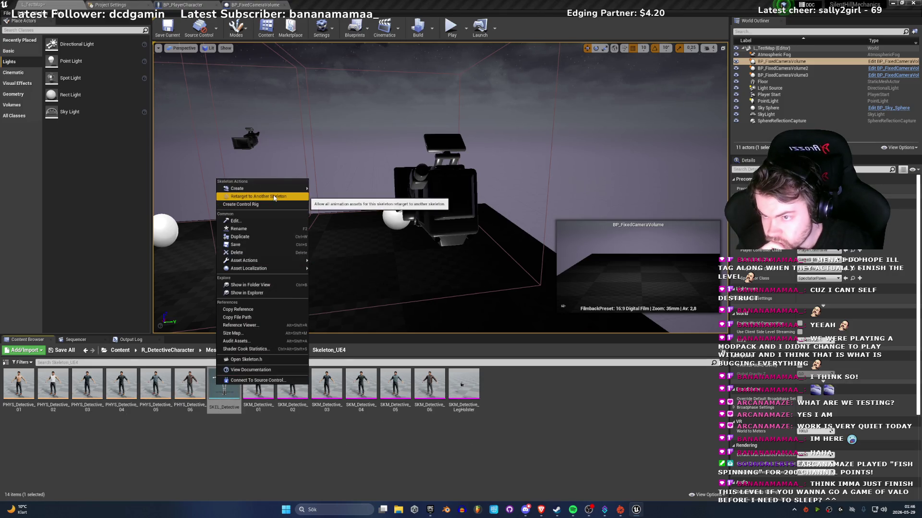
{"action": "left_click", "coordinate": [271, 197]}
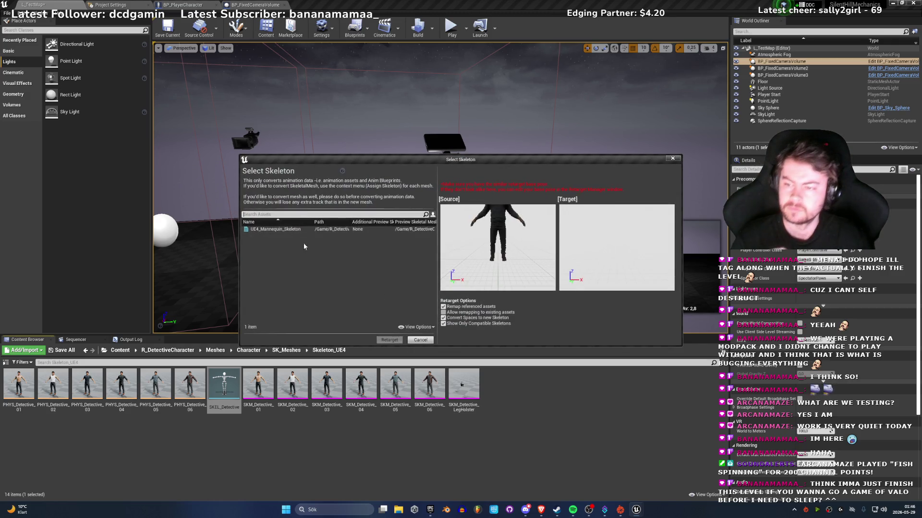
{"action": "left_click", "coordinate": [272, 229]}
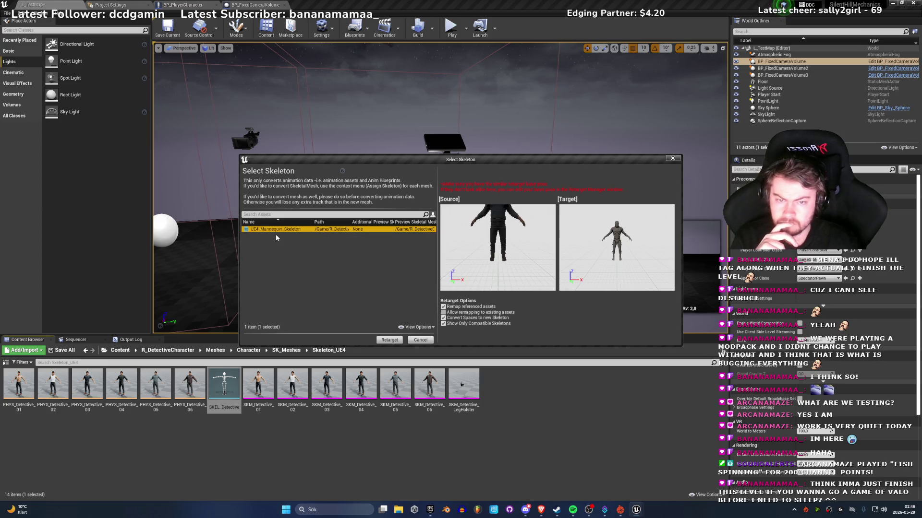
{"action": "left_click", "coordinate": [388, 340]}
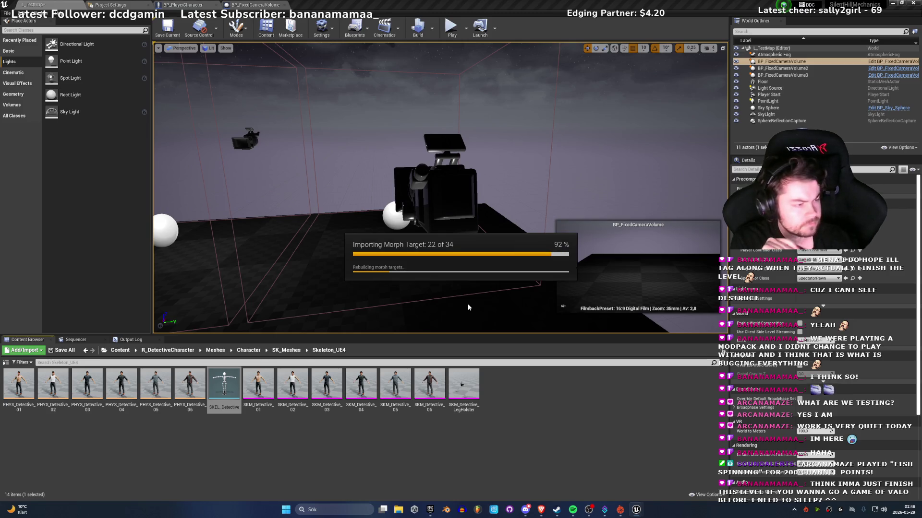
{"action": "double_click", "coordinate": [429, 384]}
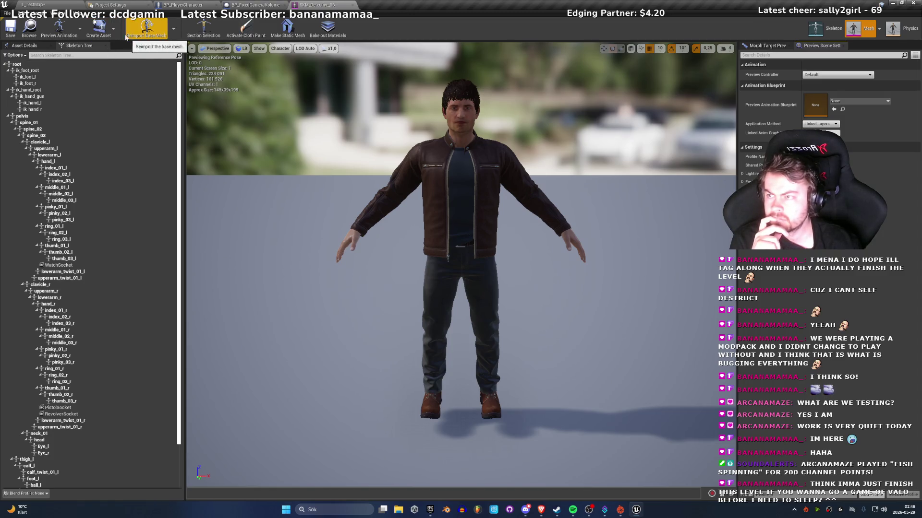
{"action": "left_click", "coordinate": [59, 28]}
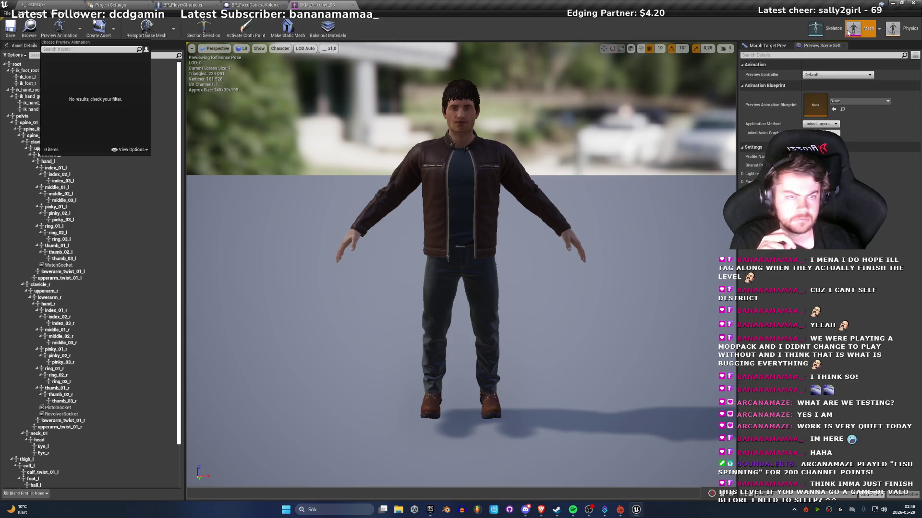
{"action": "left_click", "coordinate": [803, 52]}
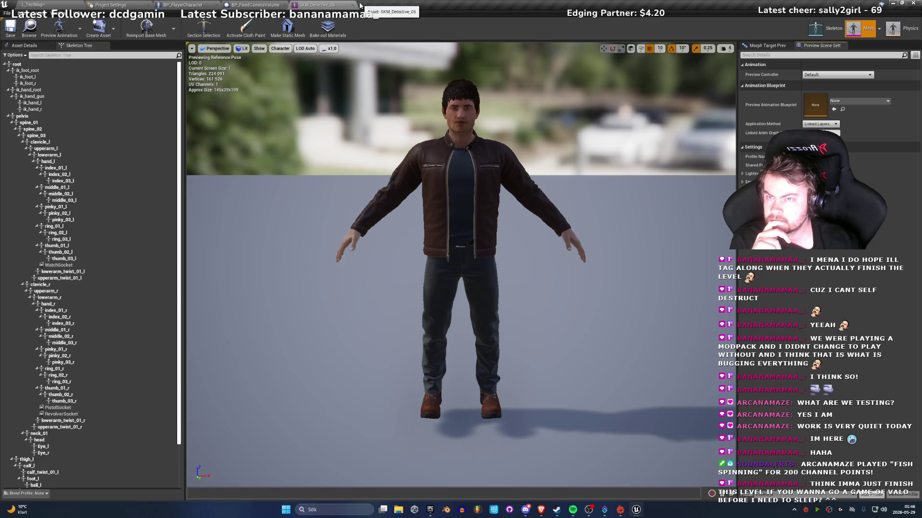
{"action": "left_click", "coordinate": [335, 5]}
{"action": "left_click", "coordinate": [33, 5]}
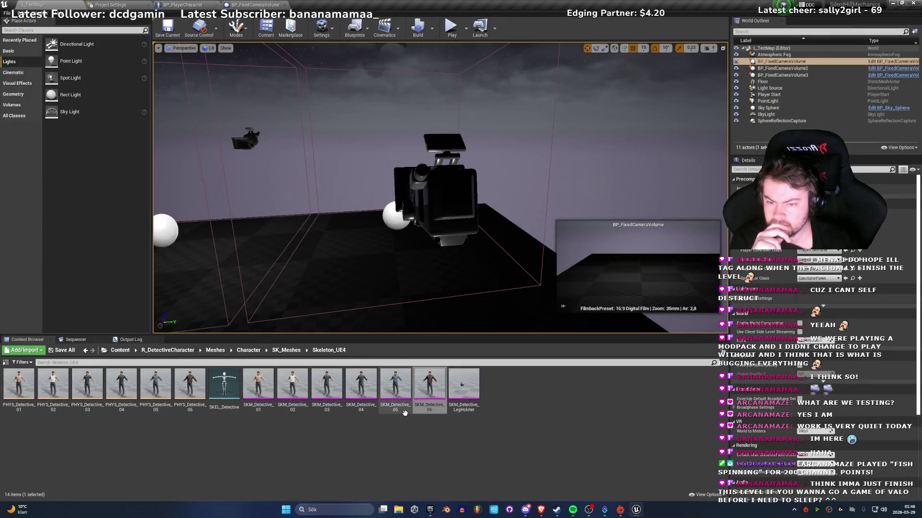
{"action": "double_click", "coordinate": [224, 384]}
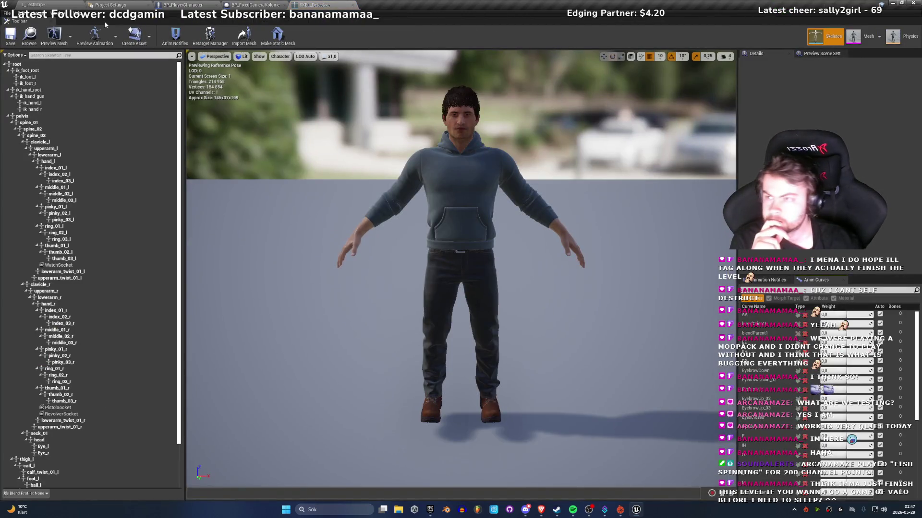
{"action": "left_click", "coordinate": [33, 5]}
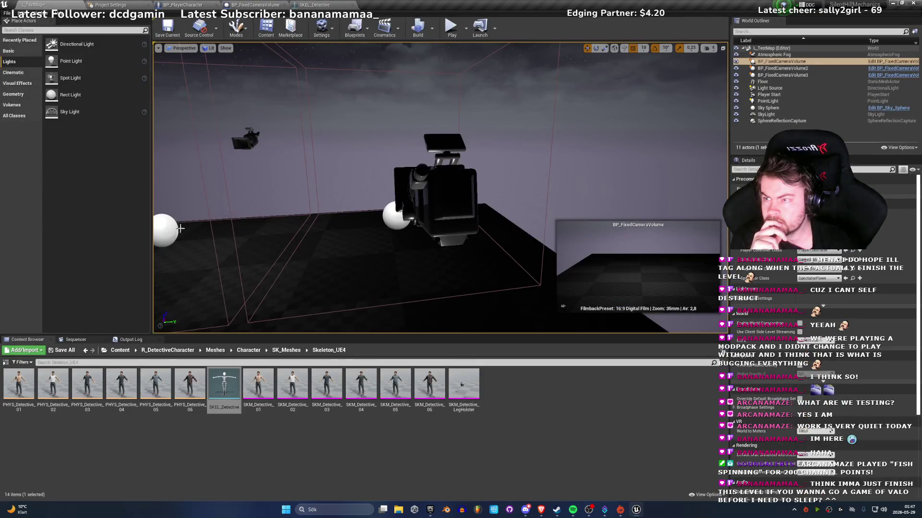
Step: Assign the AnimStarterPack UE4_Mannequin_Skeleton to SKM_Detective_06, accepting the Eye_l and Eye_r bone merge
{"action": "right_click", "coordinate": [225, 391]}
{"action": "mouse_move", "coordinate": [287, 197]}
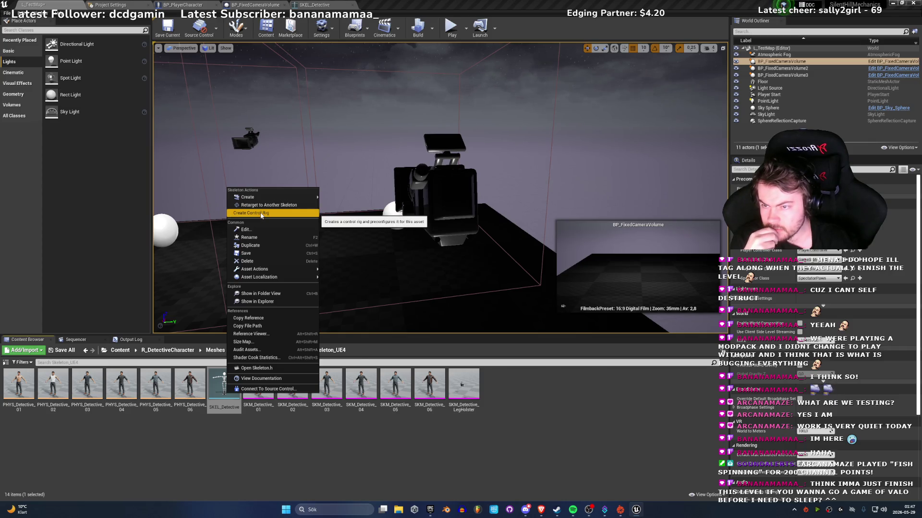
{"action": "right_click", "coordinate": [430, 384]}
{"action": "mouse_move", "coordinate": [476, 156]}
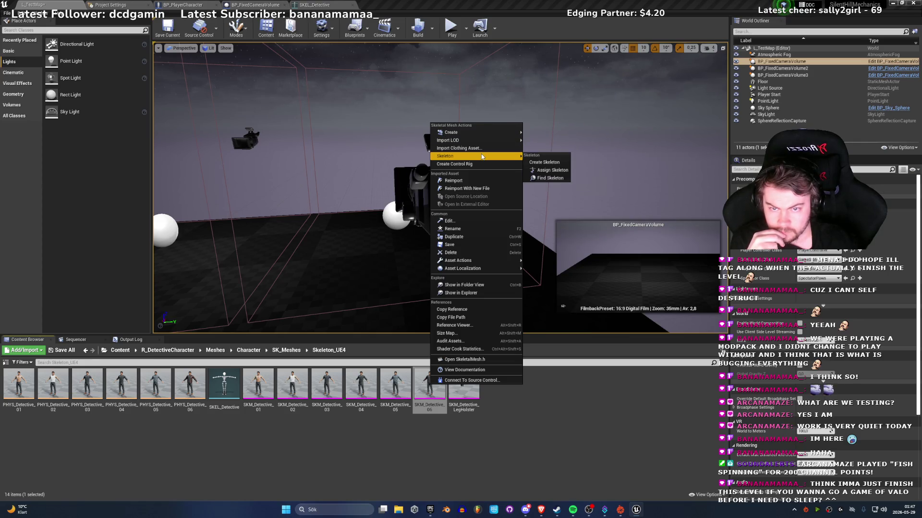
{"action": "left_click", "coordinate": [550, 172]}
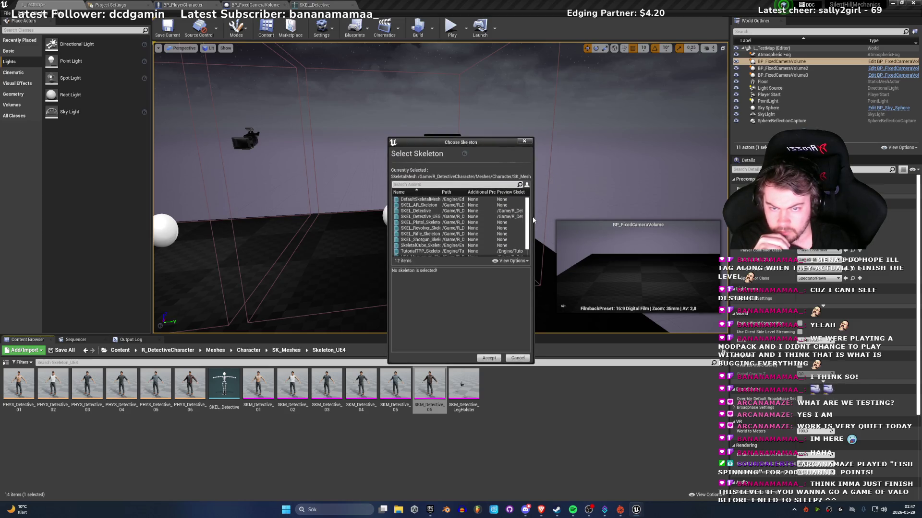
{"action": "left_click_drag", "start_coordinate": [533, 217], "coordinate": [712, 217]}
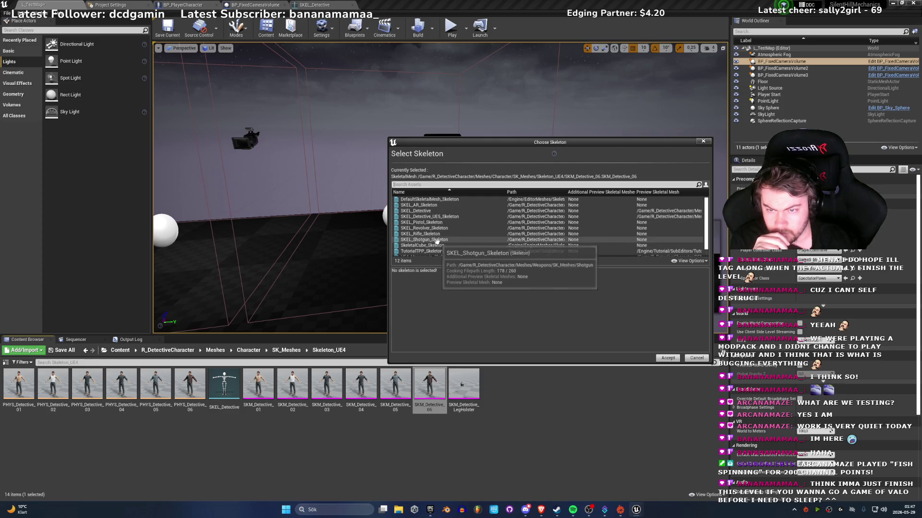
{"action": "scroll", "coordinate": [438, 249], "scroll_direction": "down", "scroll_amount": 1}
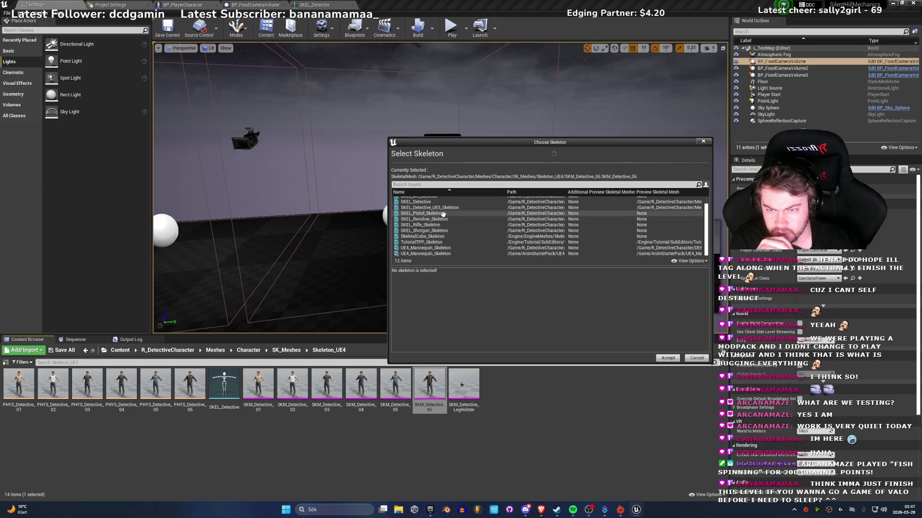
{"action": "left_click", "coordinate": [439, 253]}
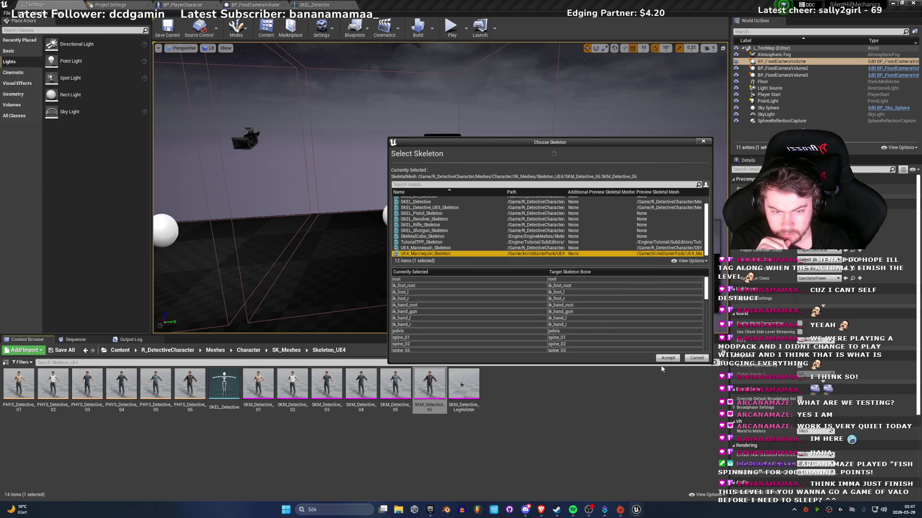
{"action": "left_click", "coordinate": [667, 358]}
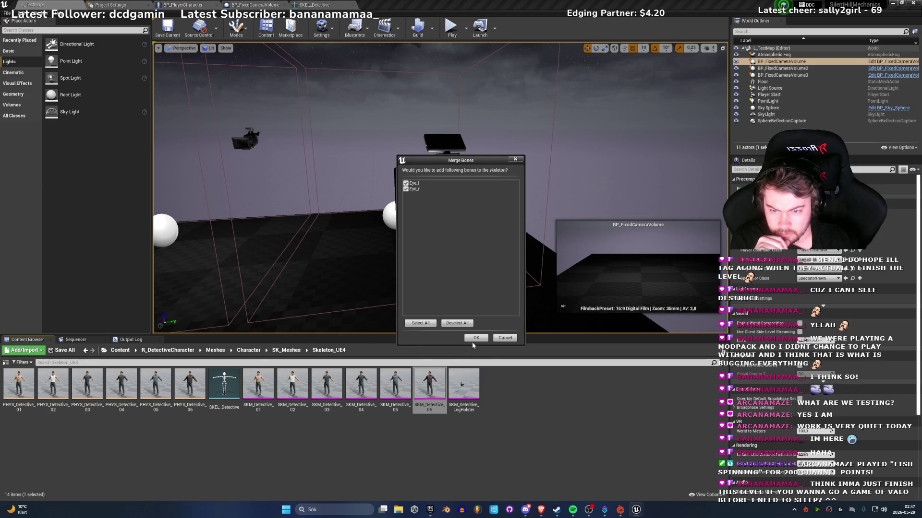
{"action": "left_click", "coordinate": [471, 340]}
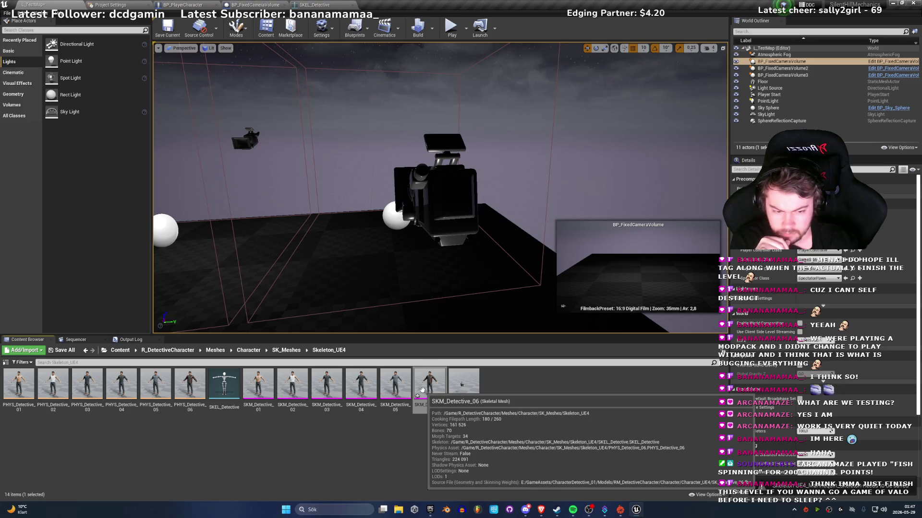
Step: Open SKM_Detective_06, save it, and preview Crouch_Idle_Rifle_Ironsights on it
{"action": "double_click", "coordinate": [422, 389]}
{"action": "left_click", "coordinate": [9, 34]}
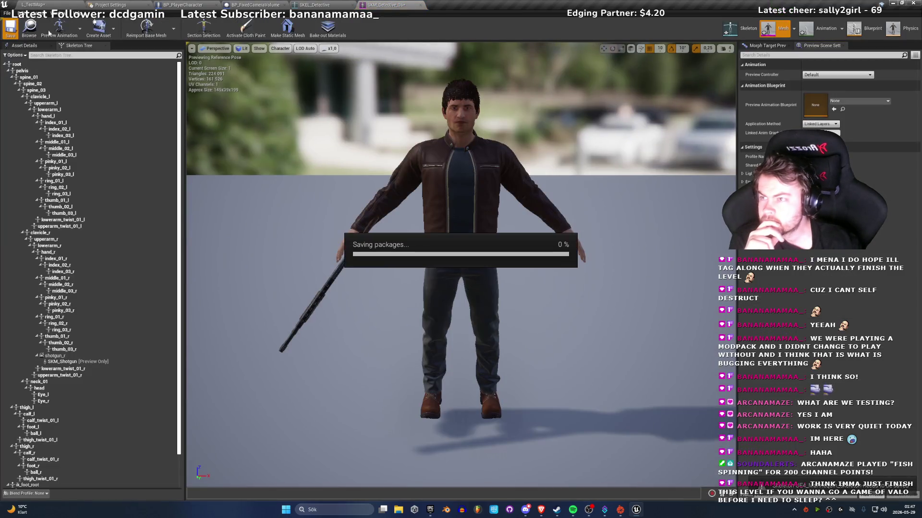
{"action": "left_click", "coordinate": [78, 30]}
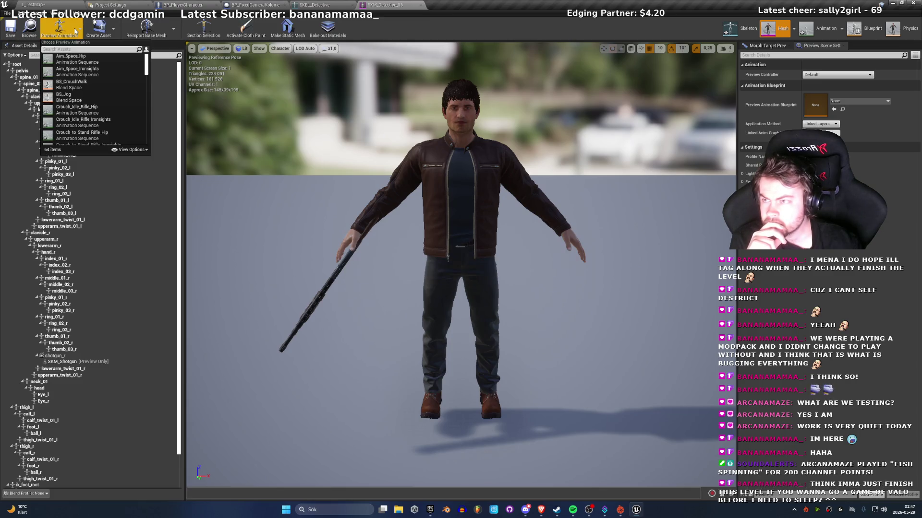
{"action": "left_click", "coordinate": [81, 127]}
{"action": "scroll", "coordinate": [432, 240], "scroll_direction": "up", "scroll_amount": 5}
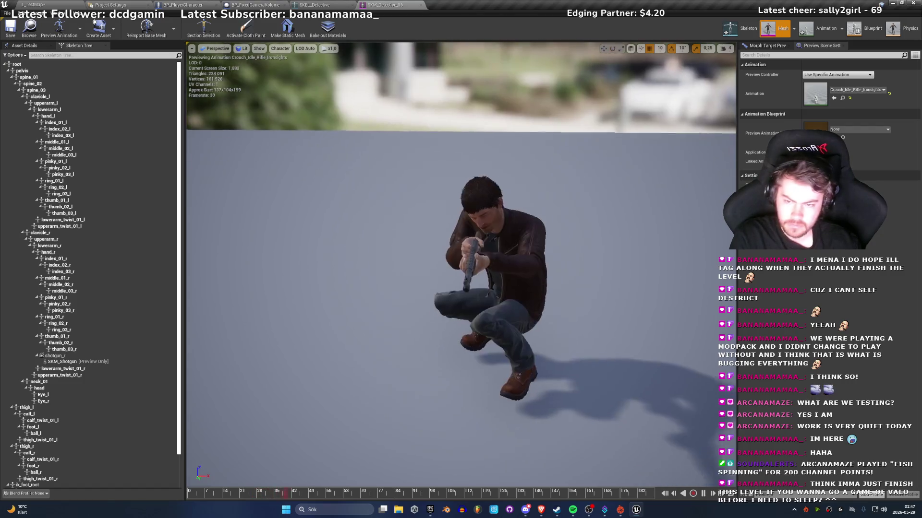
{"action": "key", "text": "f"}
{"action": "scroll", "coordinate": [461, 269], "scroll_direction": "up", "scroll_amount": 5}
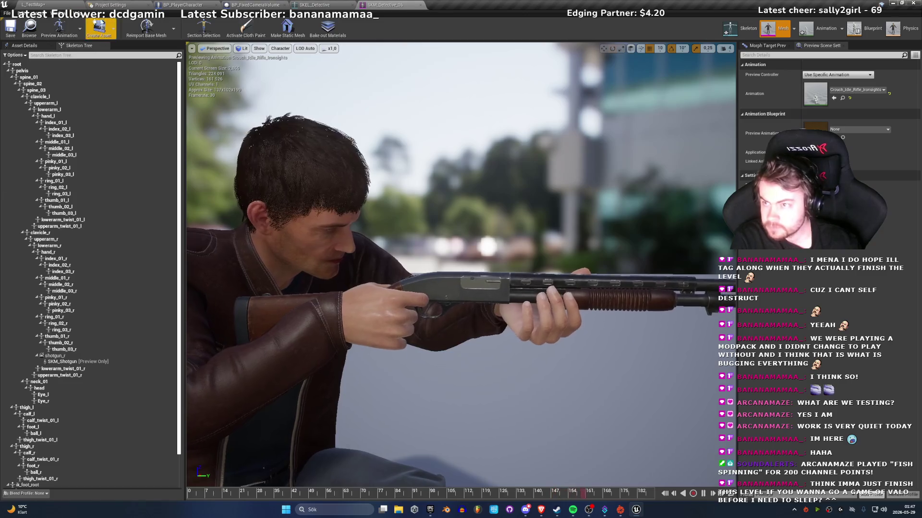
Step: Preview Crouch_Walk_Bwd_Rifle_Hip, frame the crouching detective, and save the mesh
{"action": "left_click", "coordinate": [72, 36]}
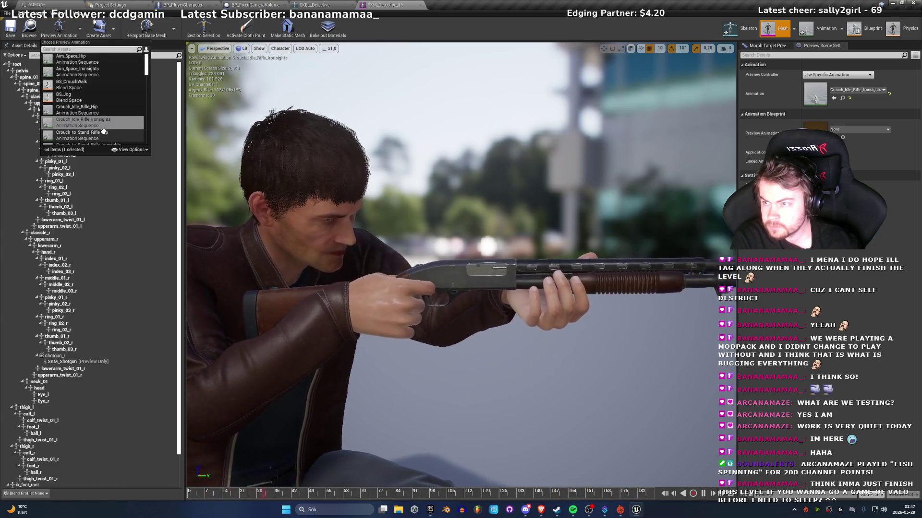
{"action": "left_click", "coordinate": [91, 137]}
{"action": "mouse_move", "coordinate": [225, 180]}
{"action": "left_mouse_down"}
{"action": "mouse_move", "coordinate": [269, 183]}
{"action": "mouse_move", "coordinate": [326, 158]}
{"action": "mouse_move", "coordinate": [346, 168]}
{"action": "mouse_move", "coordinate": [336, 173]}
{"action": "left_mouse_up"}
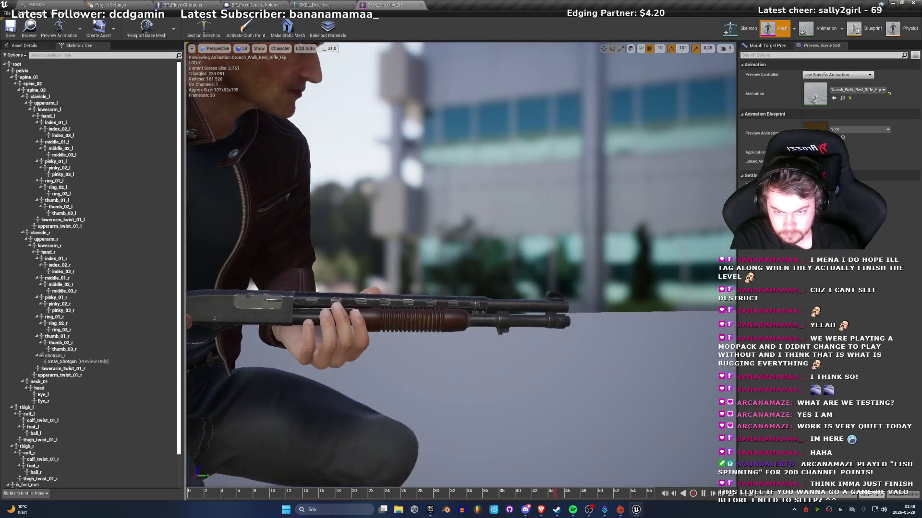
{"action": "key", "text": "f"}
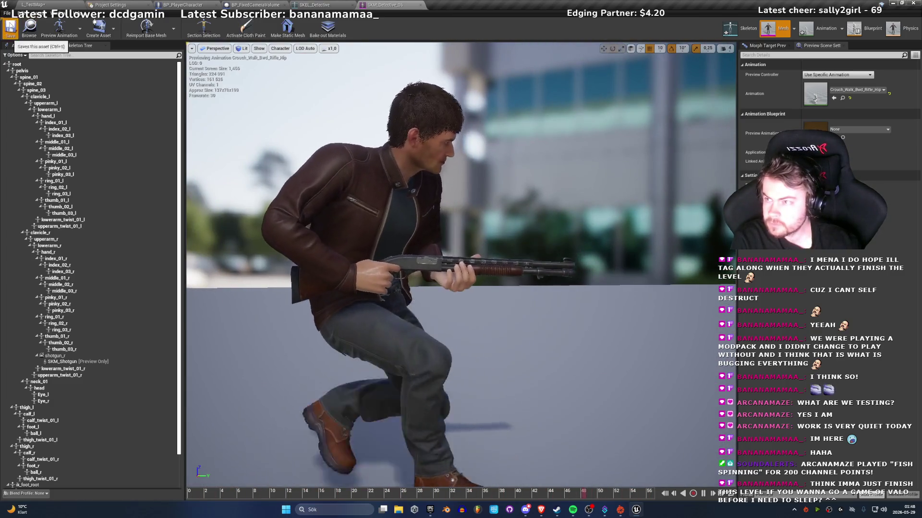
{"action": "key", "text": "ctrl+s"}
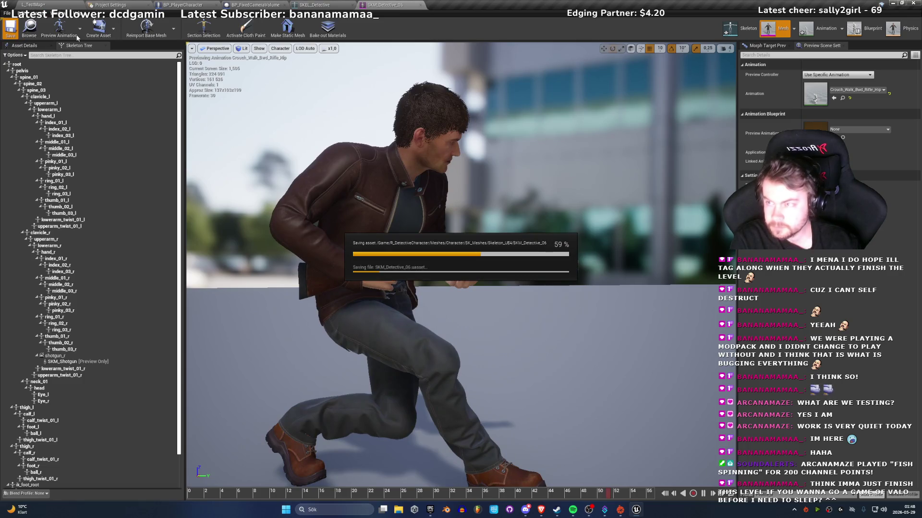
Step: Save the detective mesh once more and return to L_TestMap at the Content root folder
{"action": "left_click", "coordinate": [63, 27]}
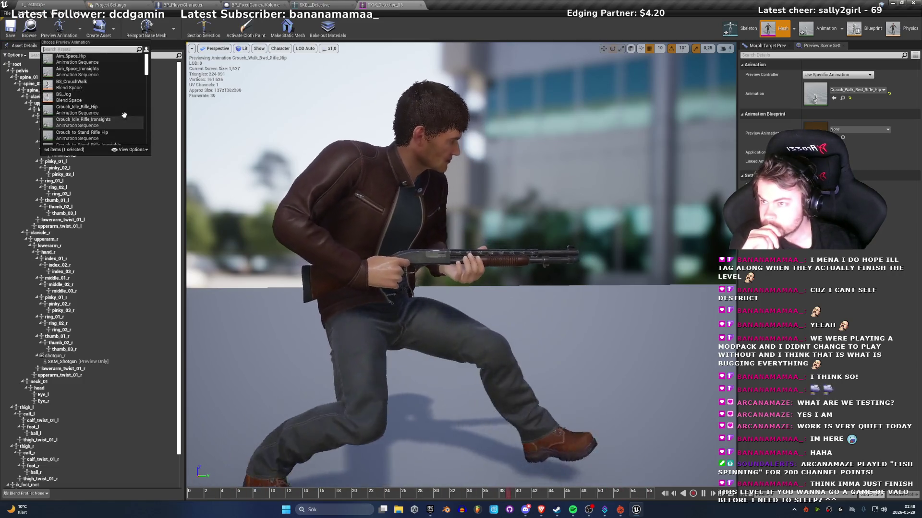
{"action": "key", "text": "Escape"}
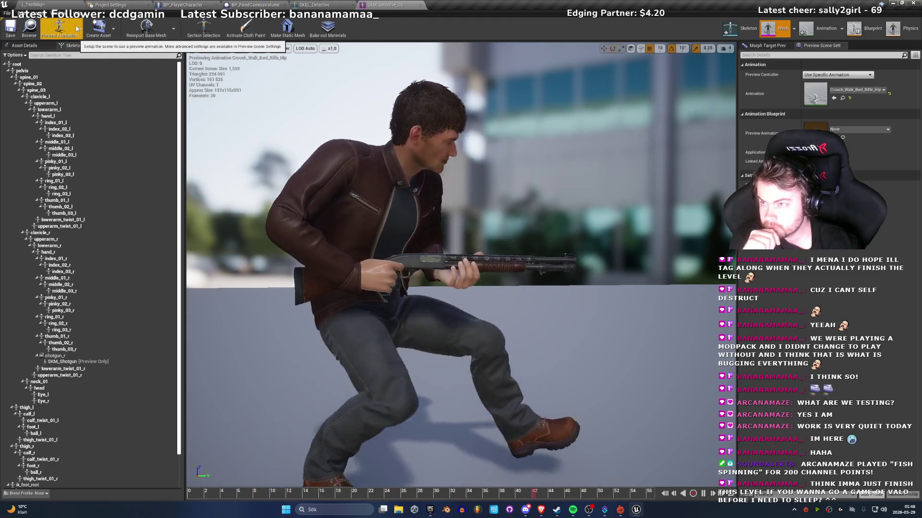
{"action": "left_click", "coordinate": [10, 27]}
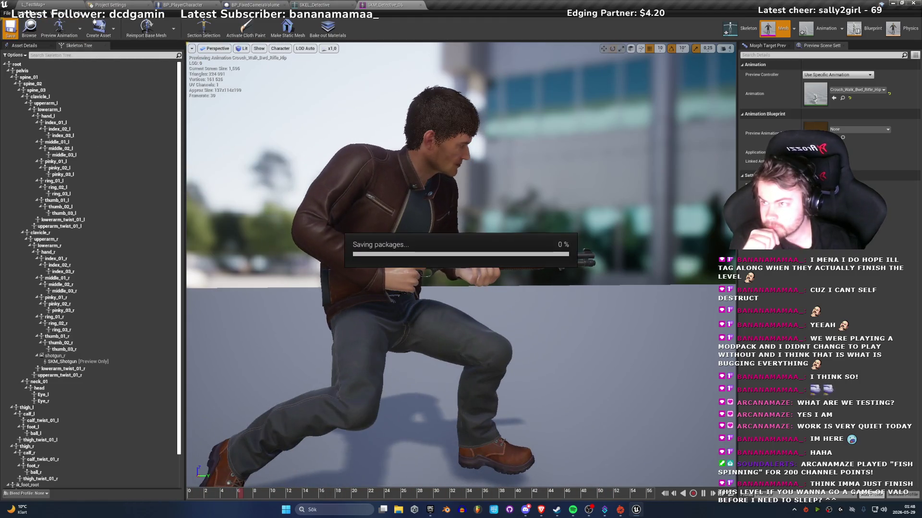
{"action": "left_click", "coordinate": [55, 4]}
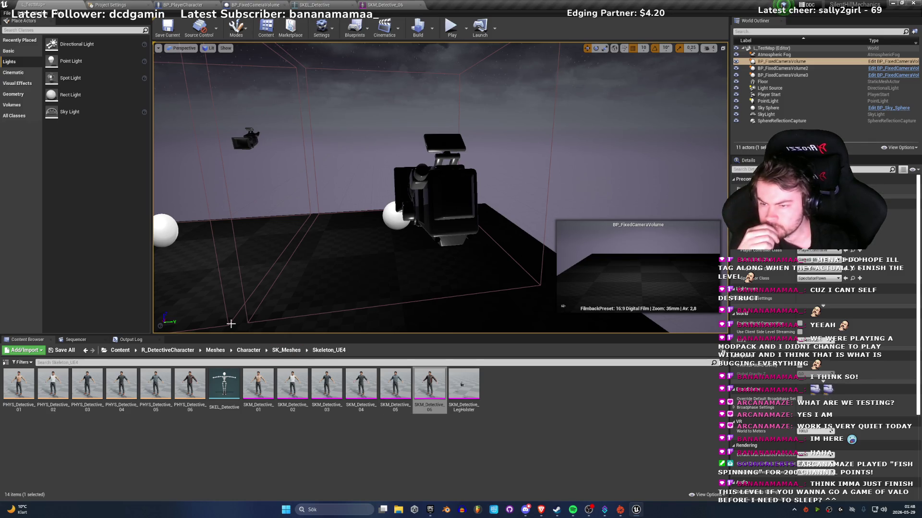
{"action": "left_click", "coordinate": [117, 350]}
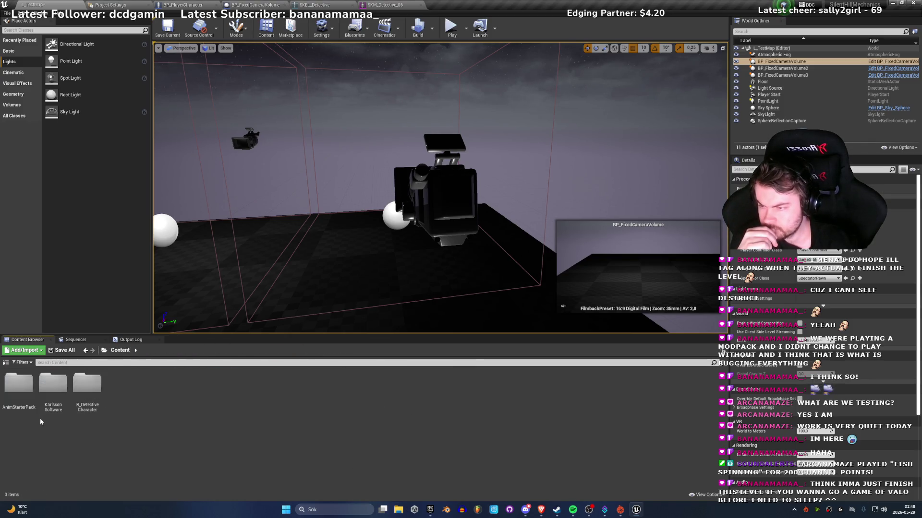
Step: Open BP_PlayerCharacter's Viewport and select its Mesh component
{"action": "double_click", "coordinate": [89, 404]}
{"action": "double_click", "coordinate": [19, 395]}
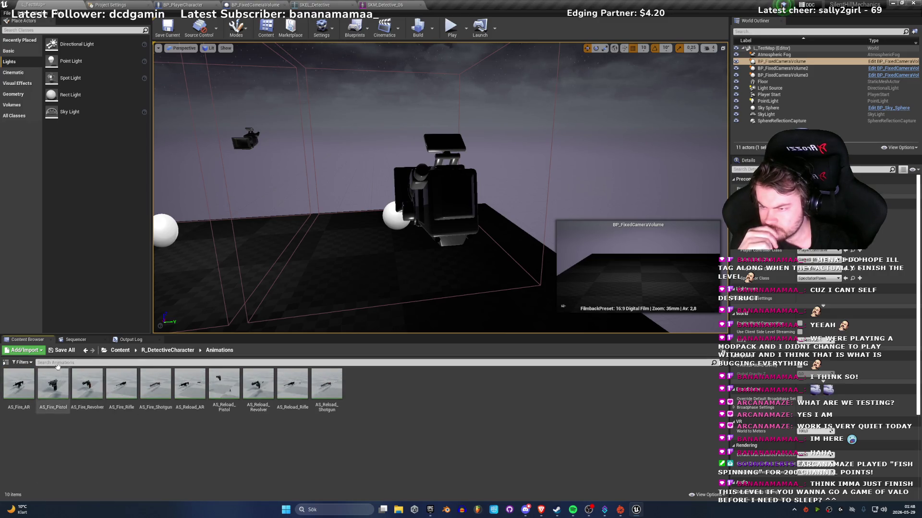
{"action": "left_click", "coordinate": [166, 351]}
{"action": "left_click", "coordinate": [201, 3]}
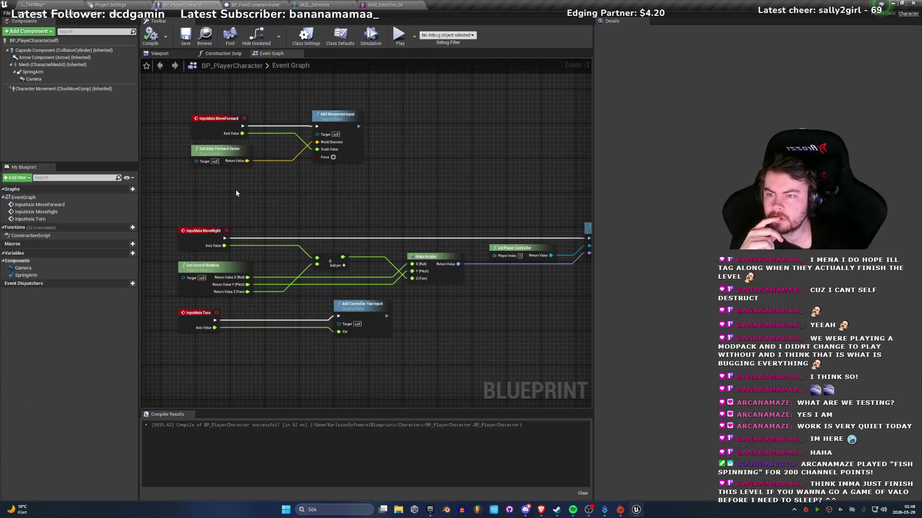
{"action": "left_click", "coordinate": [161, 53]}
{"action": "left_click", "coordinate": [359, 181]}
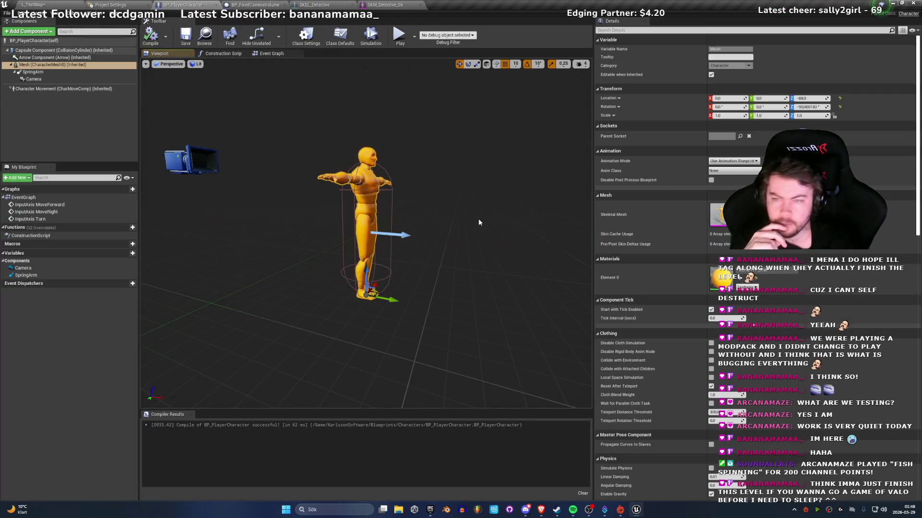
Step: Set Skeletal Mesh to SKM_Detective_06 and Anim Class to UE4ASP_HeroTPP_AnimBlueprint
{"action": "left_click", "coordinate": [749, 215]}
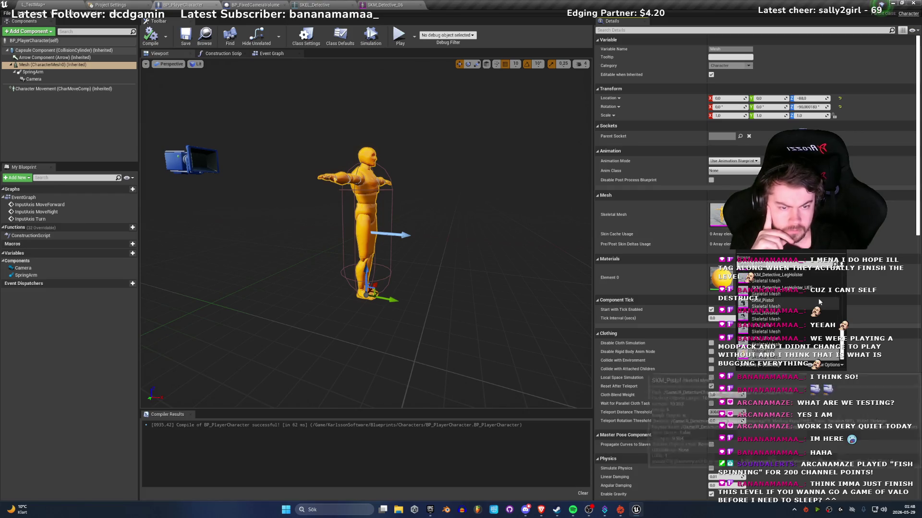
{"action": "scroll", "coordinate": [819, 299], "scroll_direction": "up", "scroll_amount": 5}
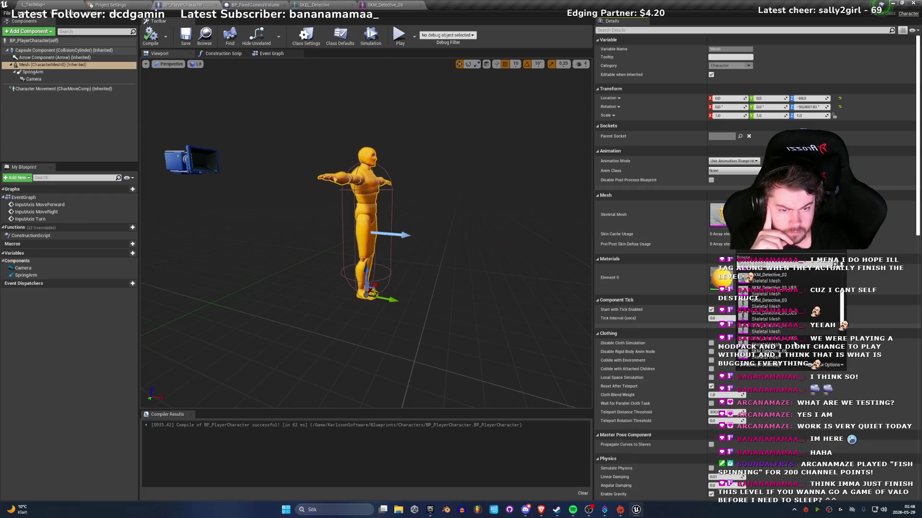
{"action": "scroll", "coordinate": [789, 349], "scroll_direction": "down", "scroll_amount": 2}
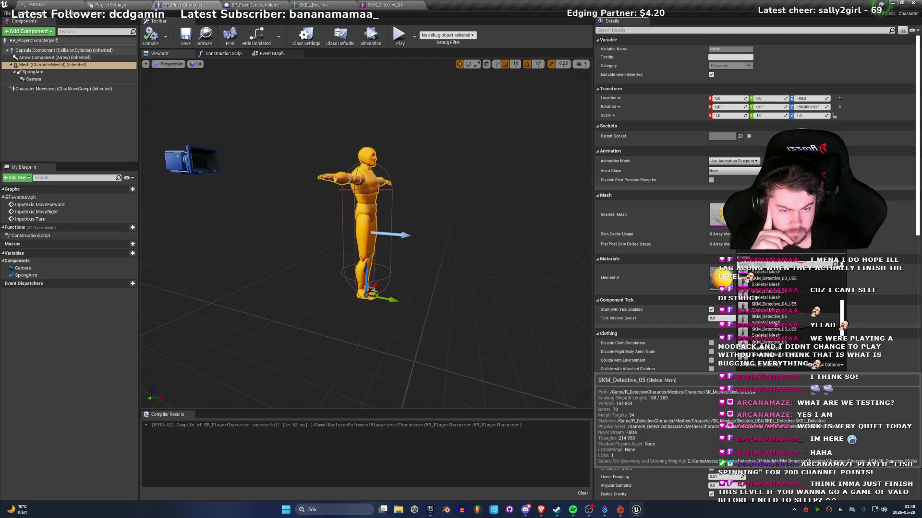
{"action": "left_click", "coordinate": [787, 342]}
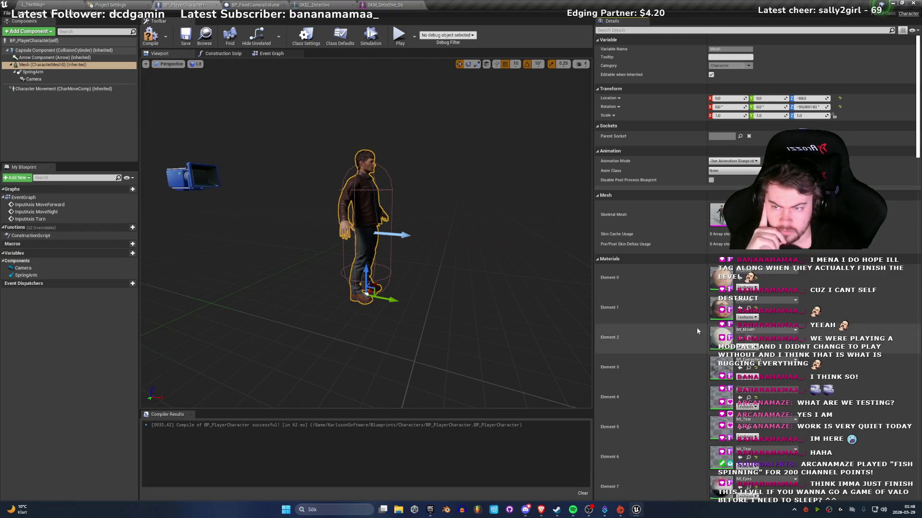
{"action": "left_click", "coordinate": [733, 170]}
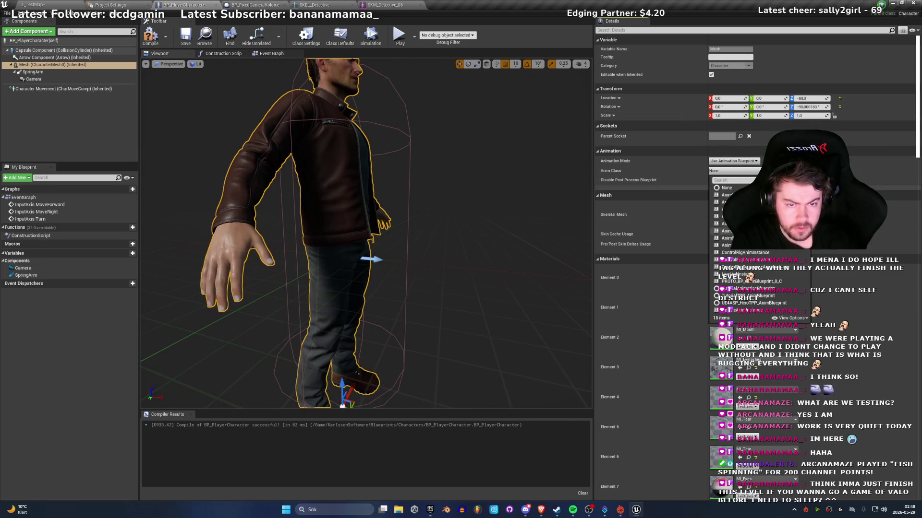
{"action": "left_click", "coordinate": [733, 303]}
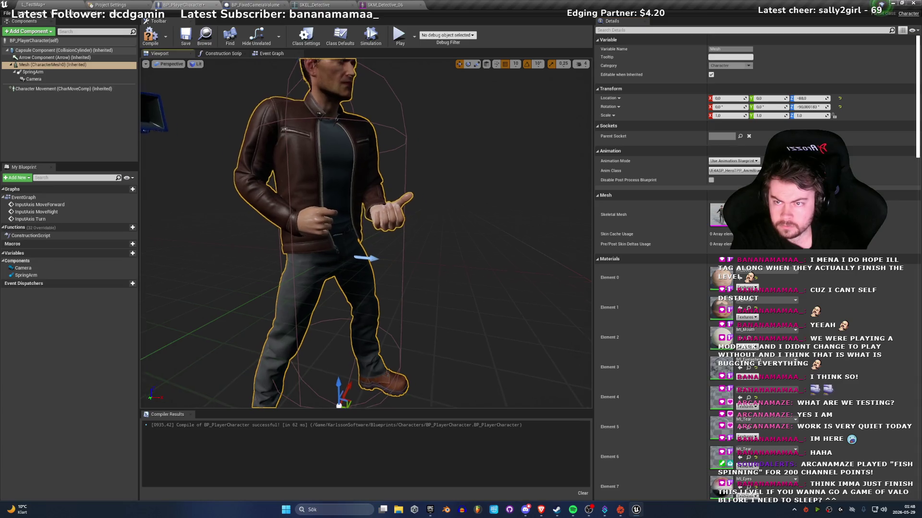
{"action": "scroll", "coordinate": [257, 168], "scroll_direction": "down", "scroll_amount": 4}
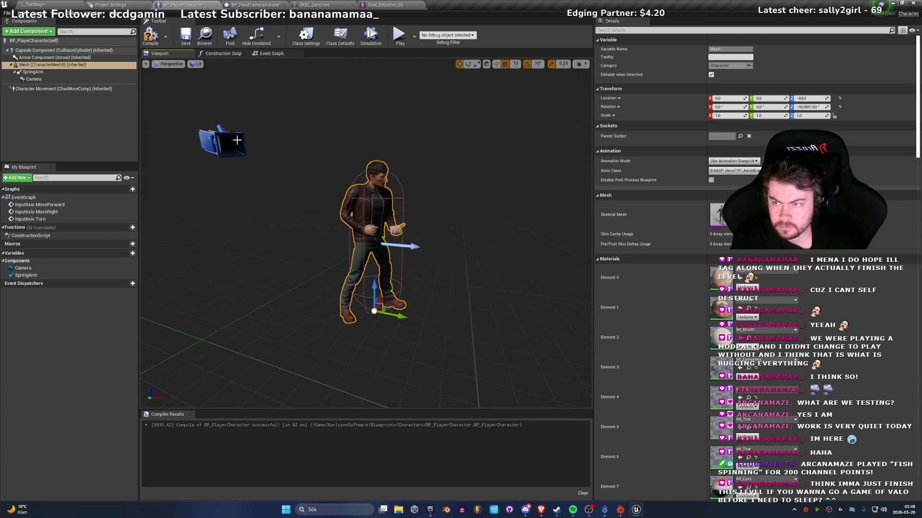
Step: Roll the player character's Camera component upright so its X rotation is 0
{"action": "left_click", "coordinate": [226, 142]}
{"action": "left_click", "coordinate": [30, 72]}
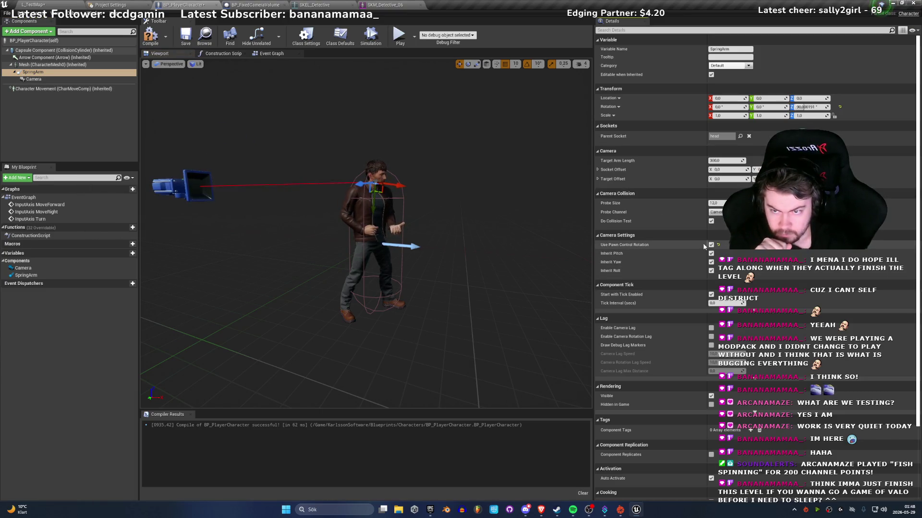
{"action": "mouse_move", "coordinate": [358, 208]}
{"action": "left_mouse_down"}
{"action": "mouse_move", "coordinate": [359, 250]}
{"action": "mouse_move", "coordinate": [338, 245]}
{"action": "left_mouse_up"}
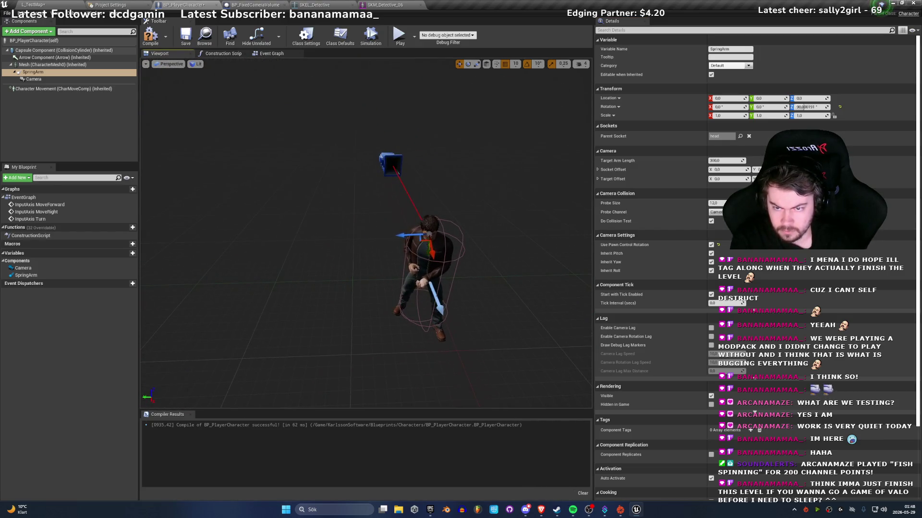
{"action": "left_click", "coordinate": [389, 210]}
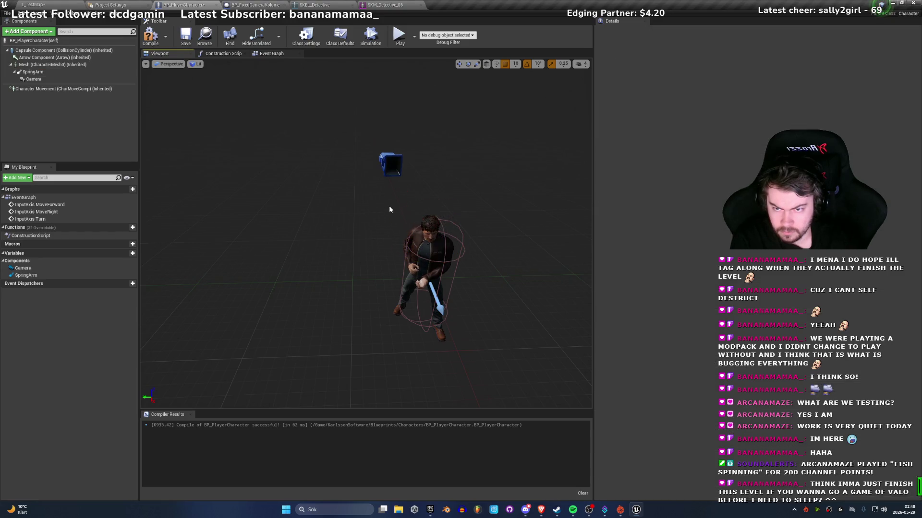
{"action": "left_click", "coordinate": [390, 164]}
{"action": "left_click_drag", "start_coordinate": [379, 144], "coordinate": [399, 175]}
{"action": "key", "text": "f"}
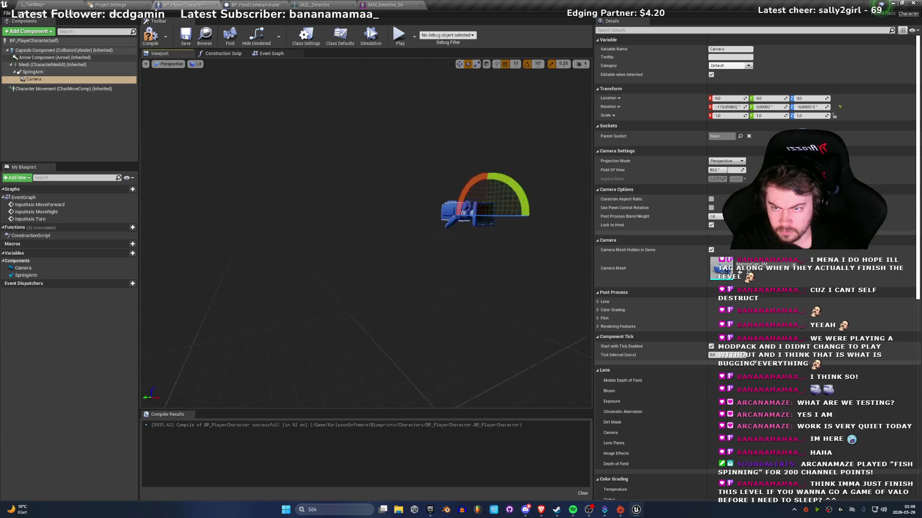
{"action": "left_click_drag", "start_coordinate": [359, 242], "coordinate": [361, 269]}
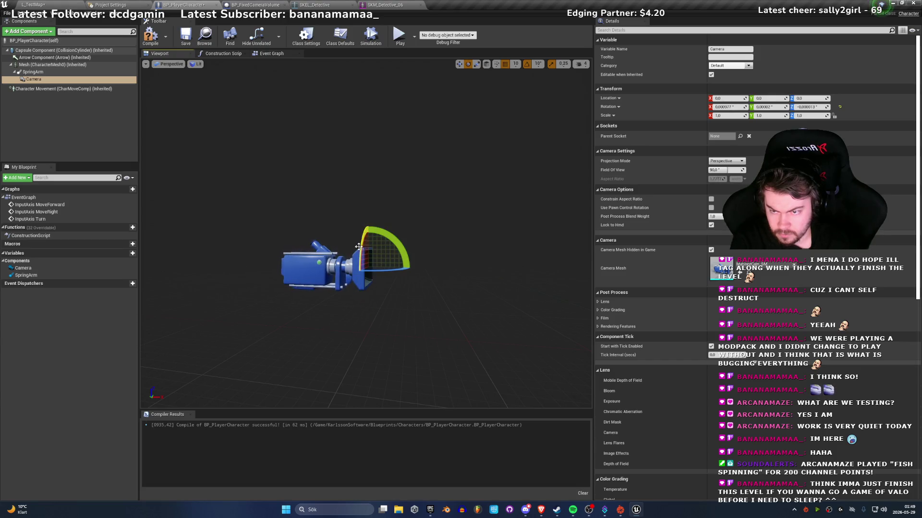
Step: Recompile BP_PlayerCharacter and return to the L_TestMap level to play it
{"action": "left_click", "coordinate": [152, 35]}
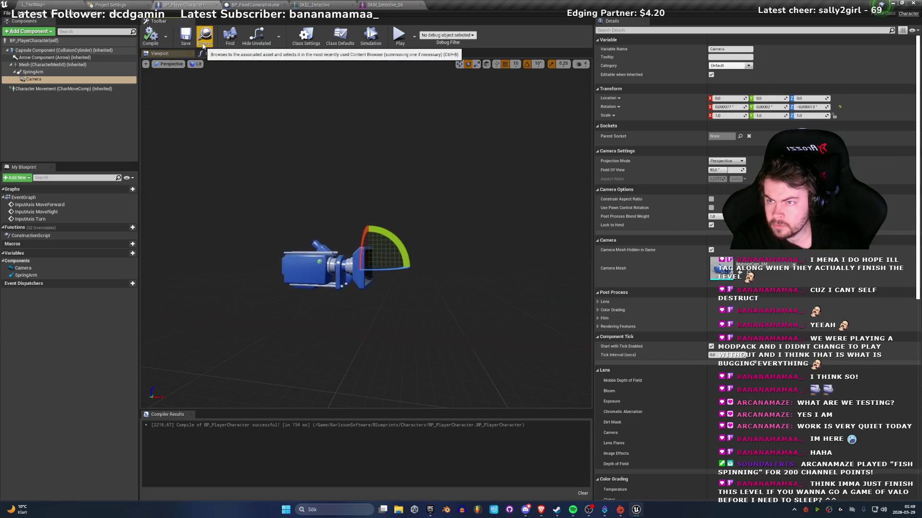
{"action": "left_click", "coordinate": [33, 5]}
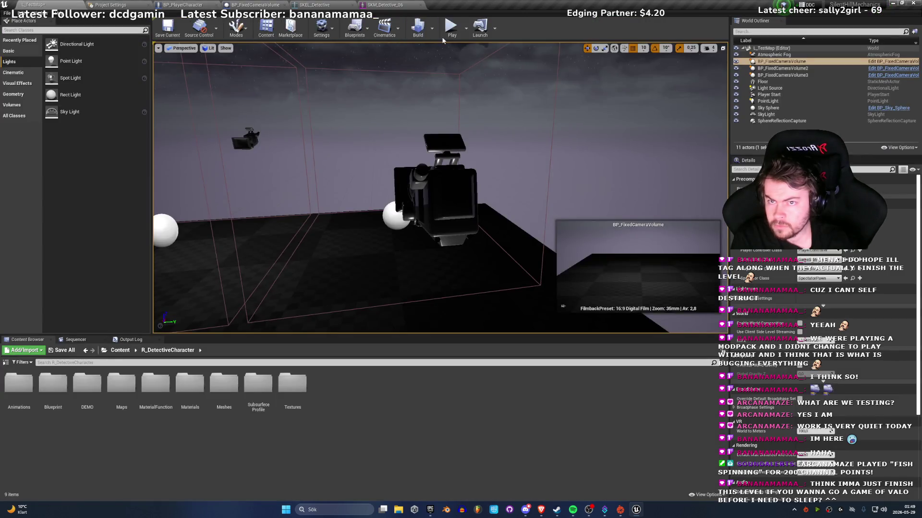
{"action": "left_click", "coordinate": [387, 29]}
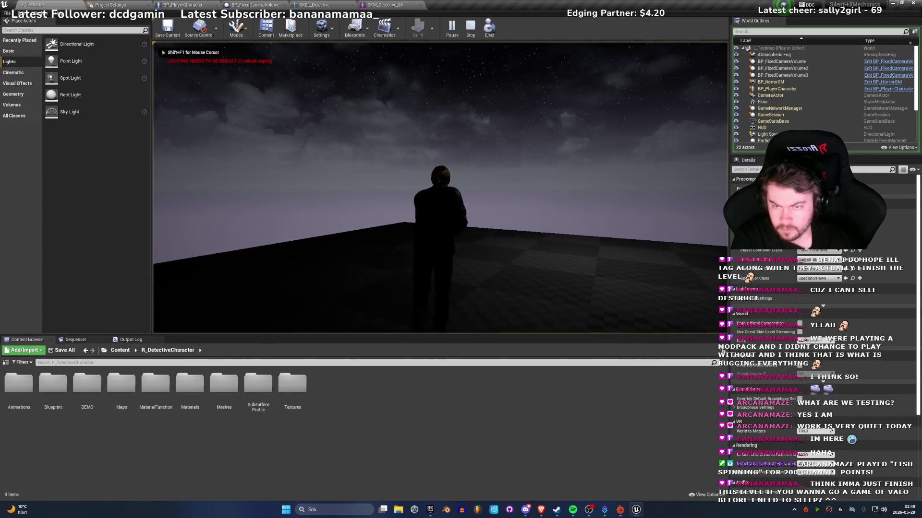
Step: Walk the Detective character around the room with WASD, then stop the play session
{"action": "key", "text": "w"}
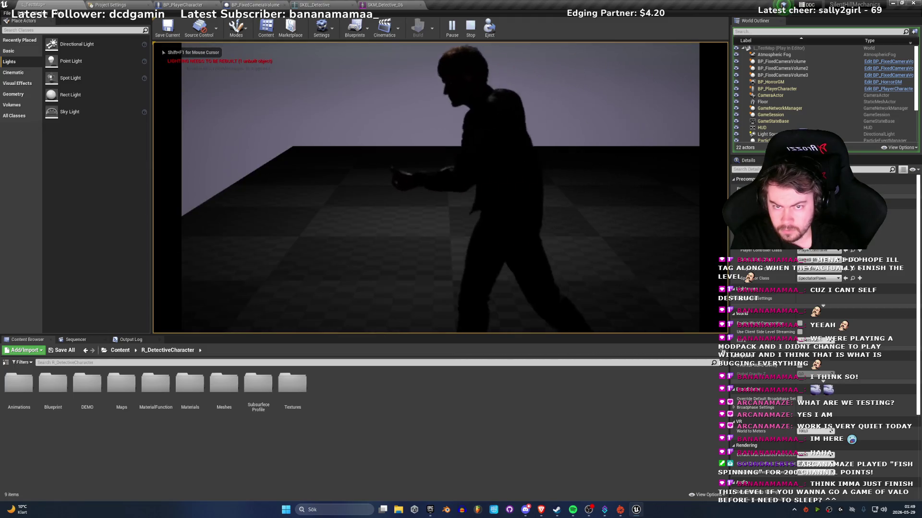
{"action": "key", "text": "a"}
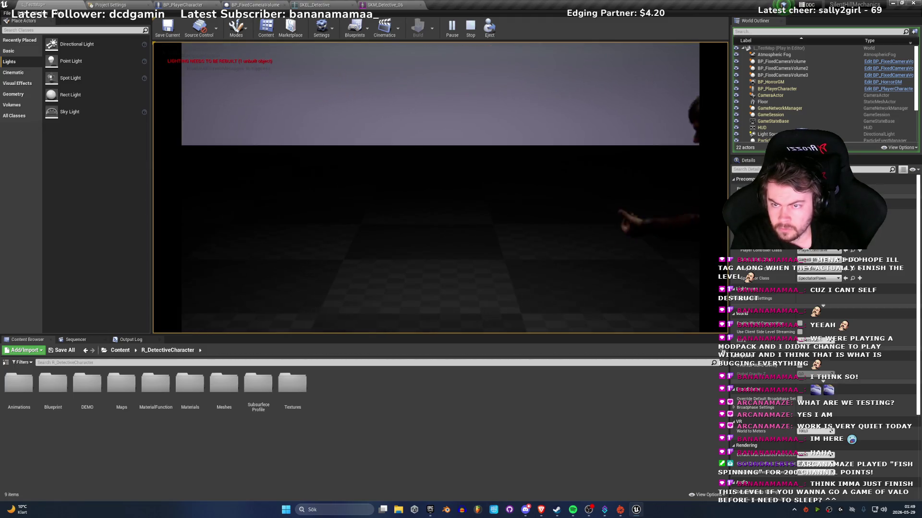
{"action": "key", "text": "d"}
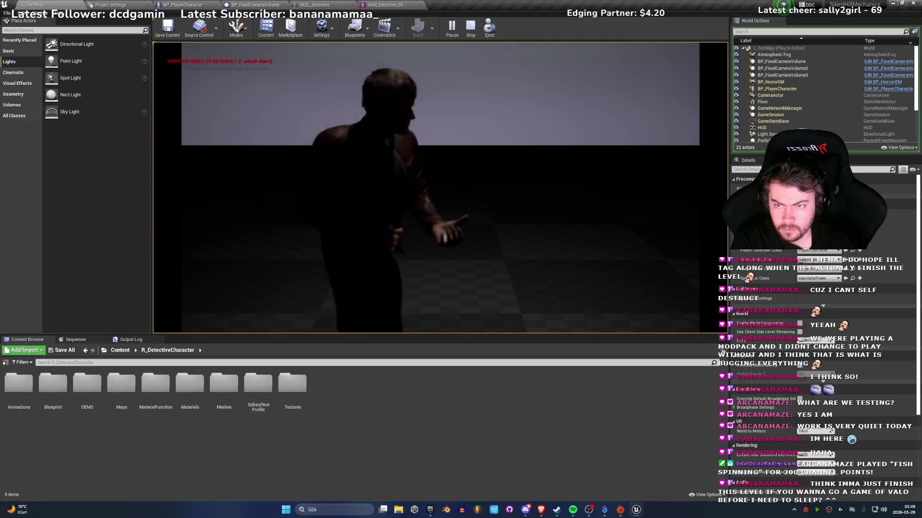
{"action": "key", "text": "a"}
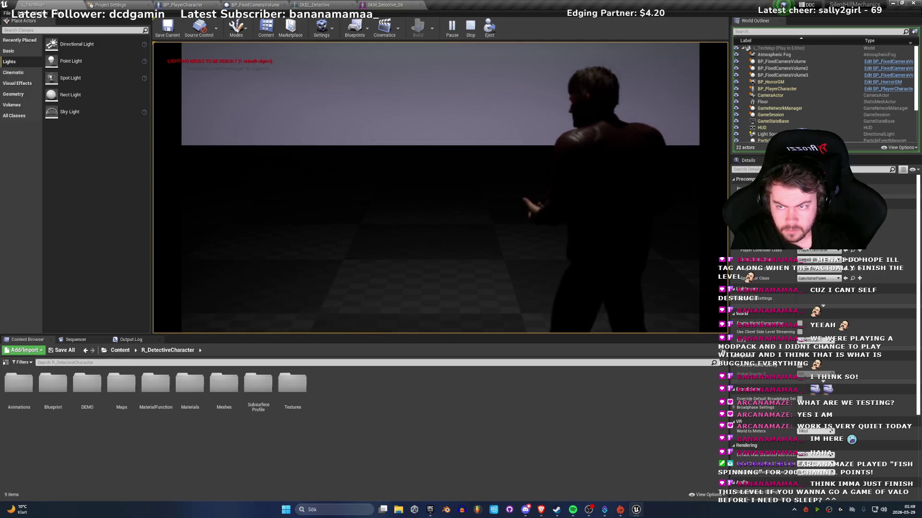
{"action": "key", "text": "s"}
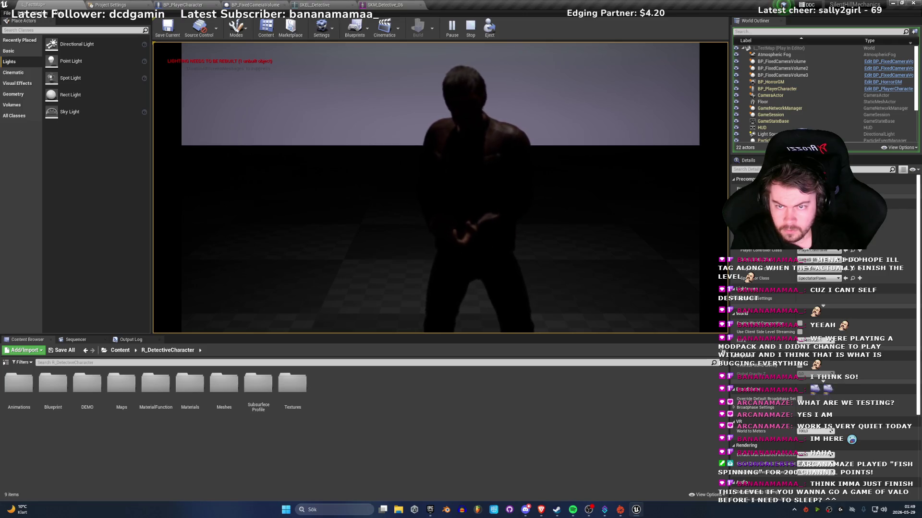
{"action": "key", "text": "w"}
{"action": "key", "text": "a"}
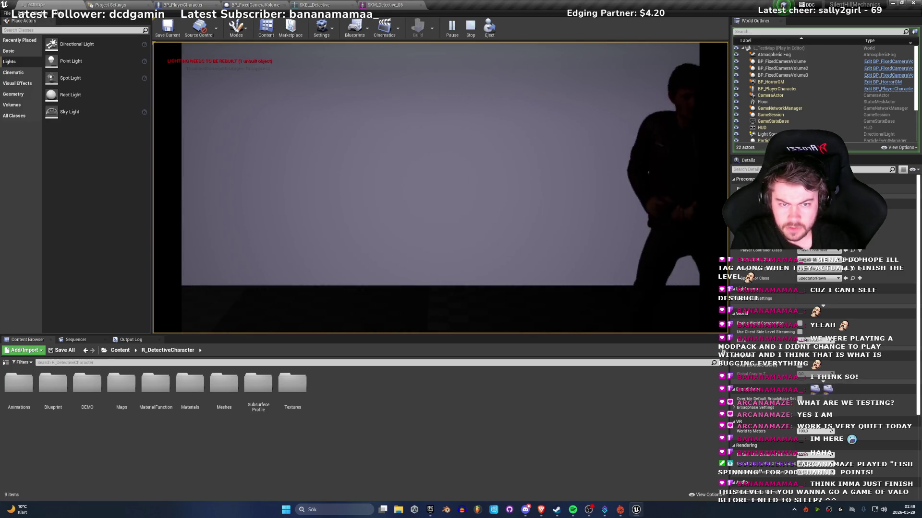
{"action": "key", "text": "a"}
{"action": "key", "text": "d"}
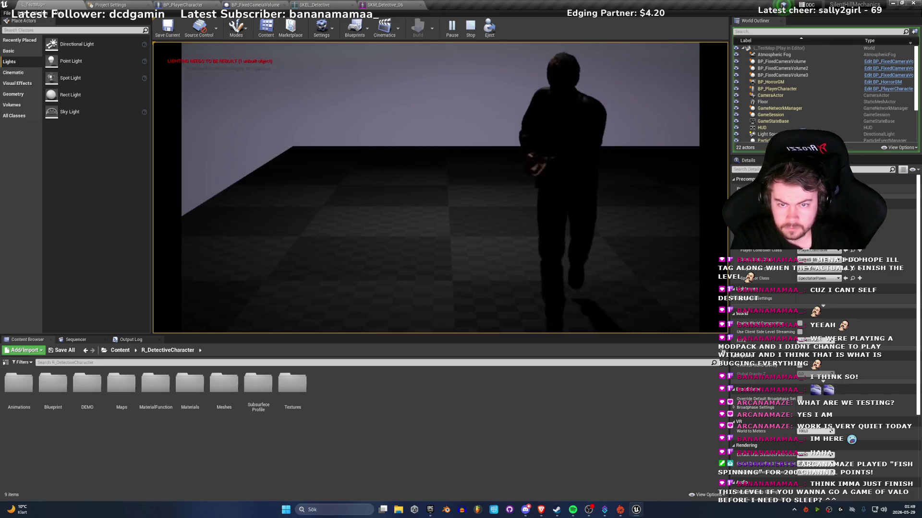
{"action": "key", "text": "a"}
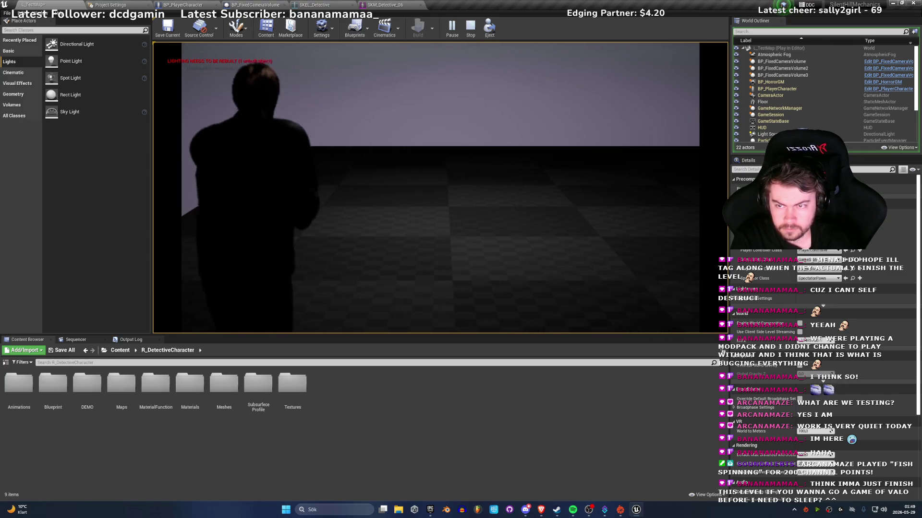
{"action": "key", "text": "d"}
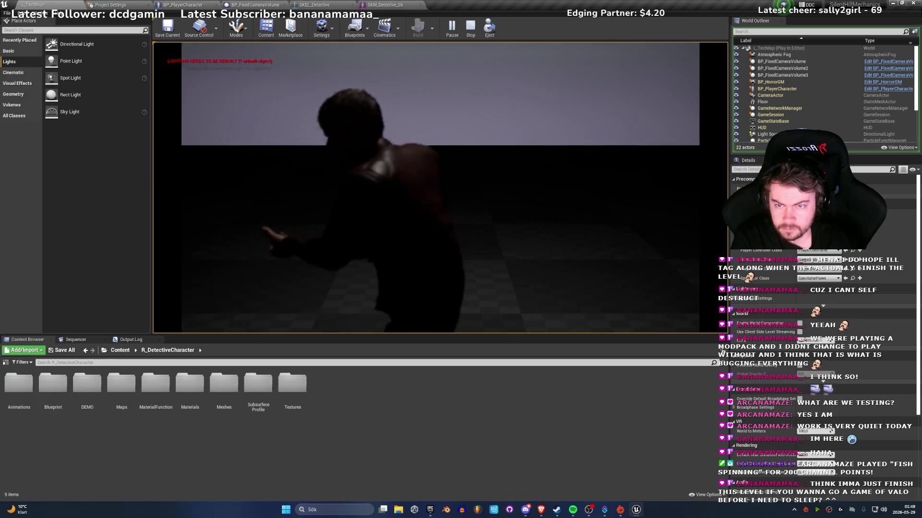
{"action": "key", "text": "d"}
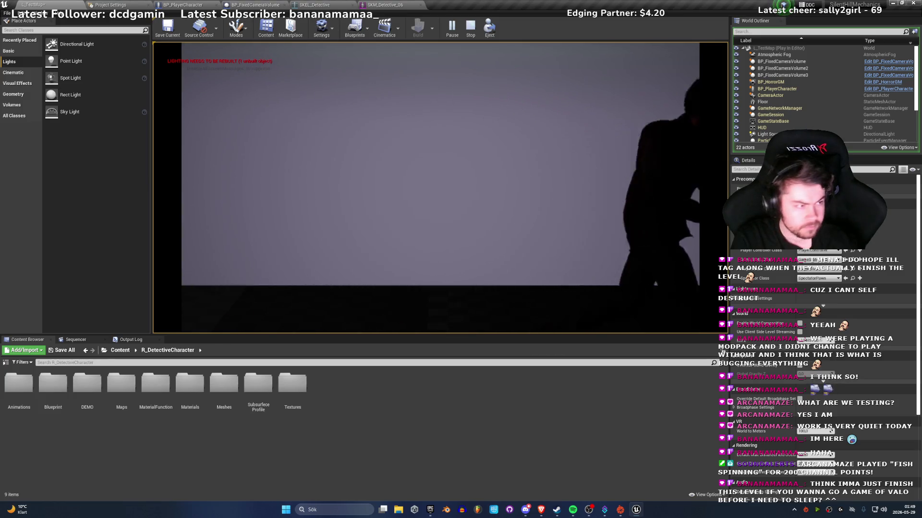
{"action": "key", "text": "a"}
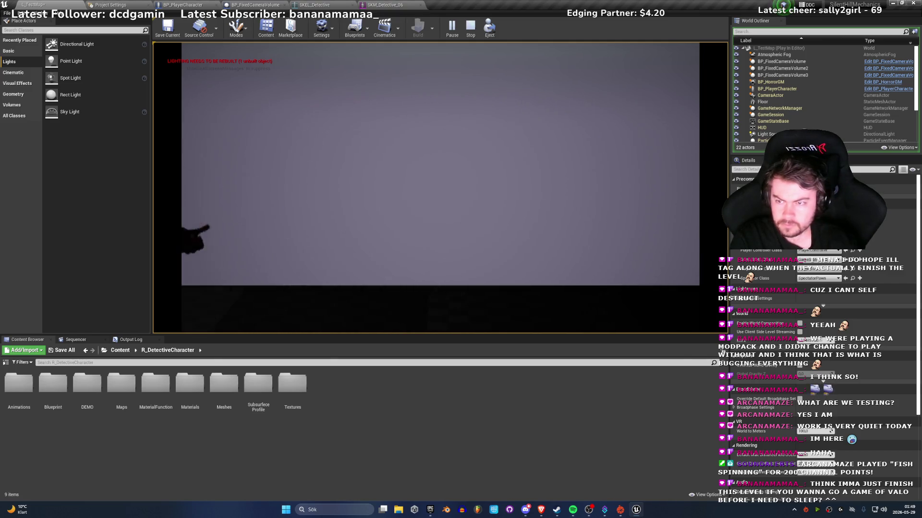
{"action": "key", "text": "d"}
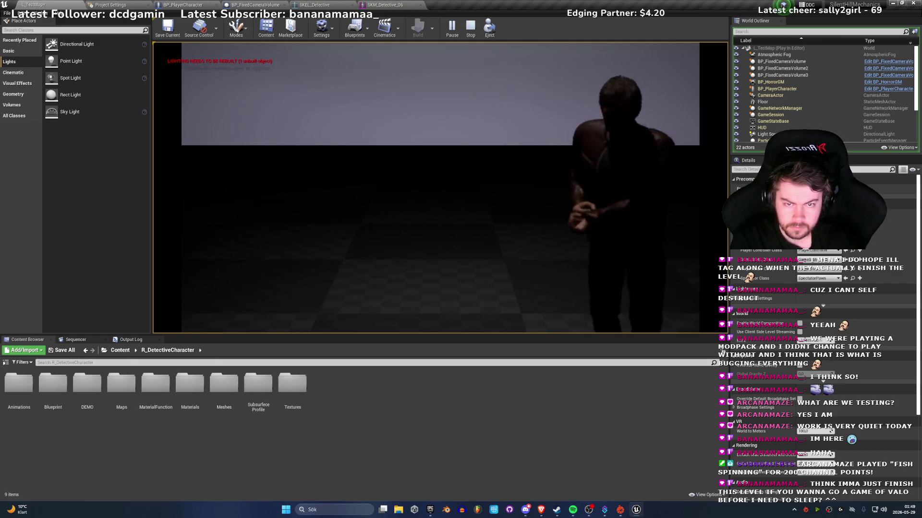
{"action": "key", "text": "a"}
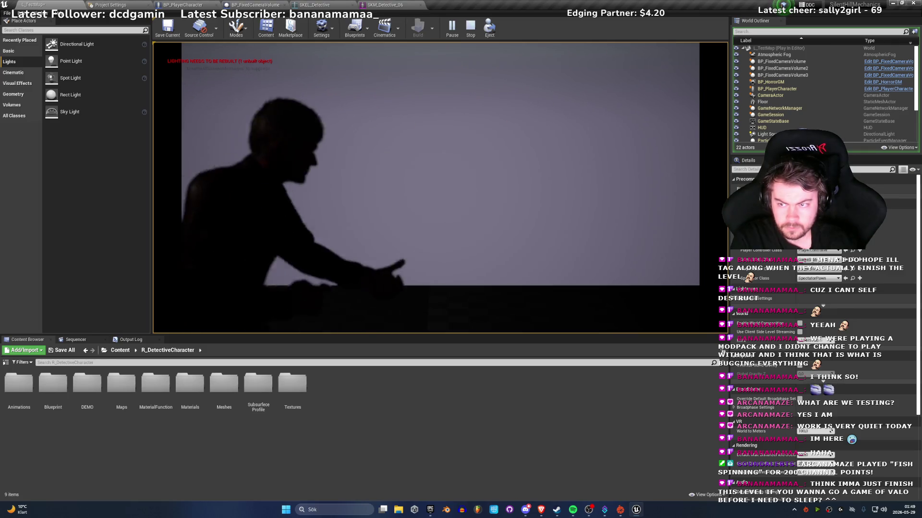
{"action": "key", "text": "a"}
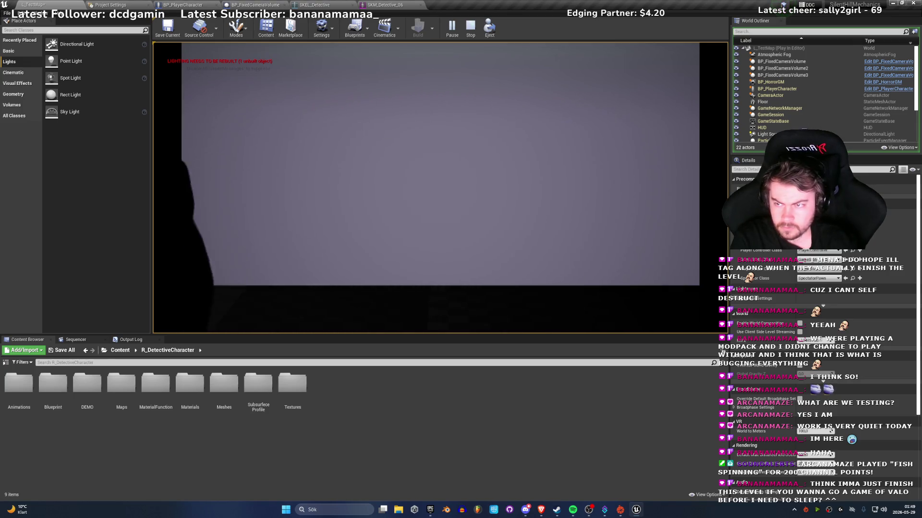
{"action": "key", "text": "d"}
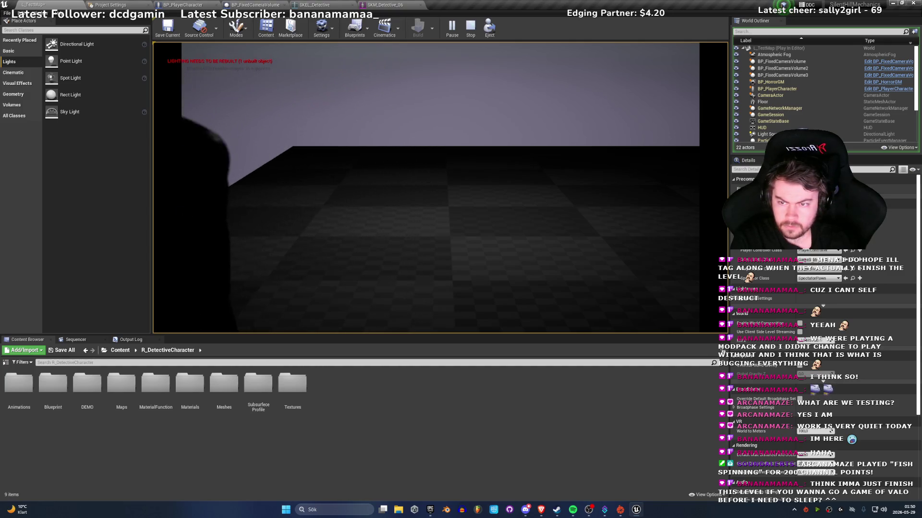
{"action": "key", "text": "s"}
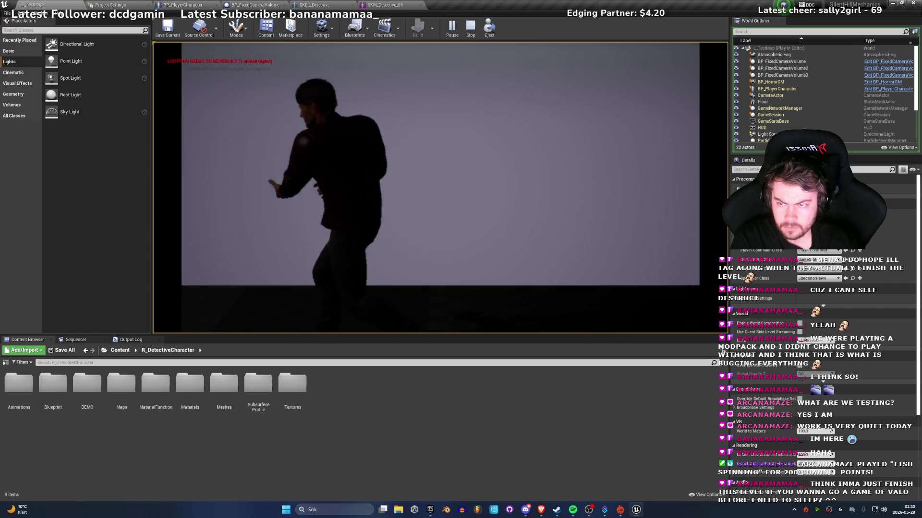
{"action": "key", "text": "d"}
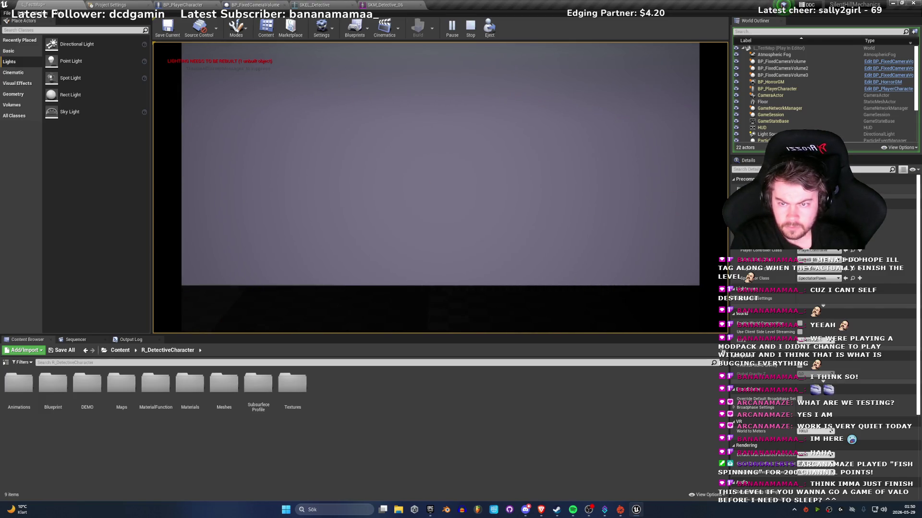
{"action": "key", "text": "Escape"}
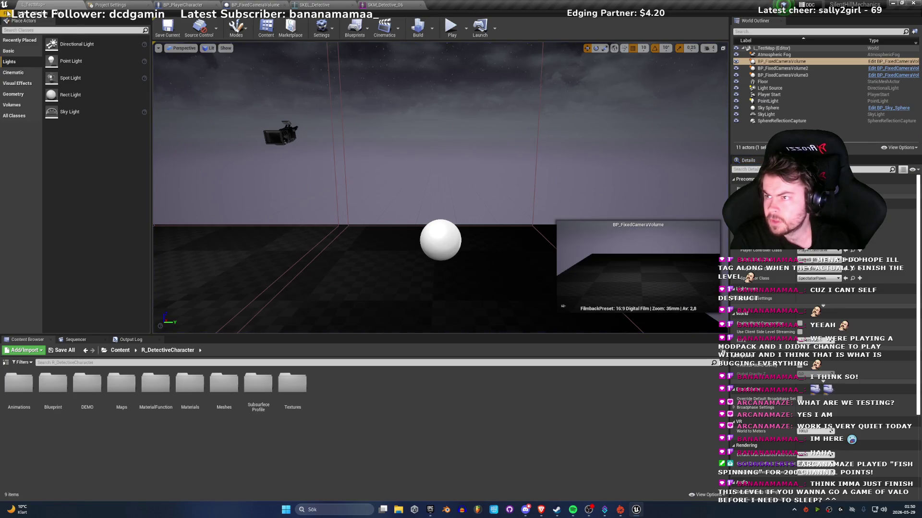
Step: Save all levels and assets with File > Save All and close the Unreal Editor
{"action": "left_click", "coordinate": [7, 13]}
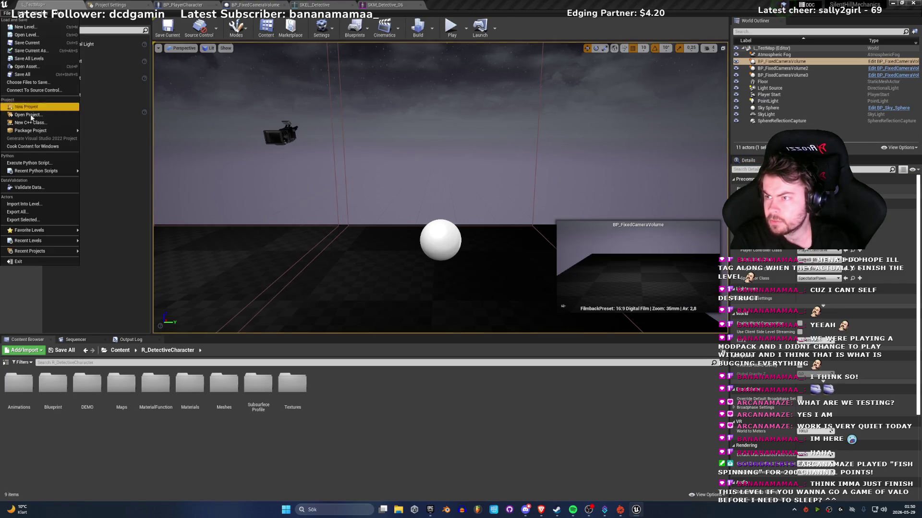
{"action": "left_click", "coordinate": [24, 75]}
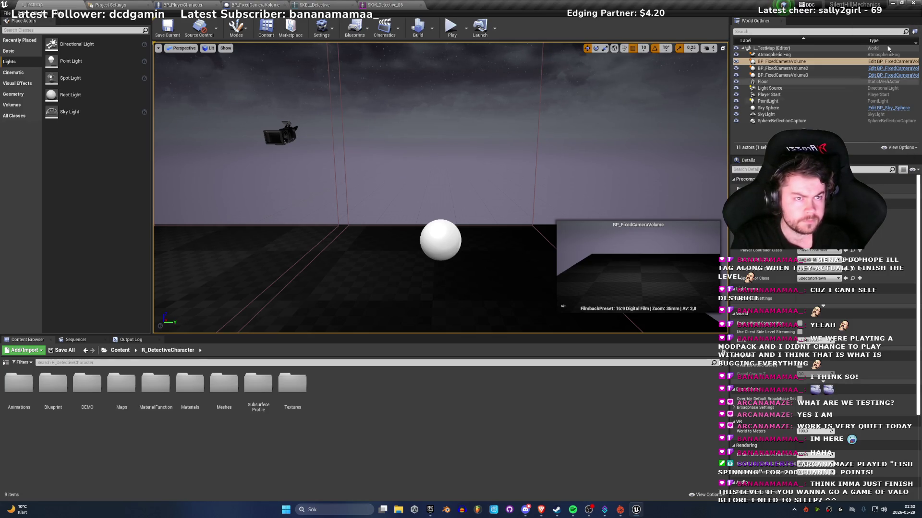
{"action": "left_click", "coordinate": [916, 4]}
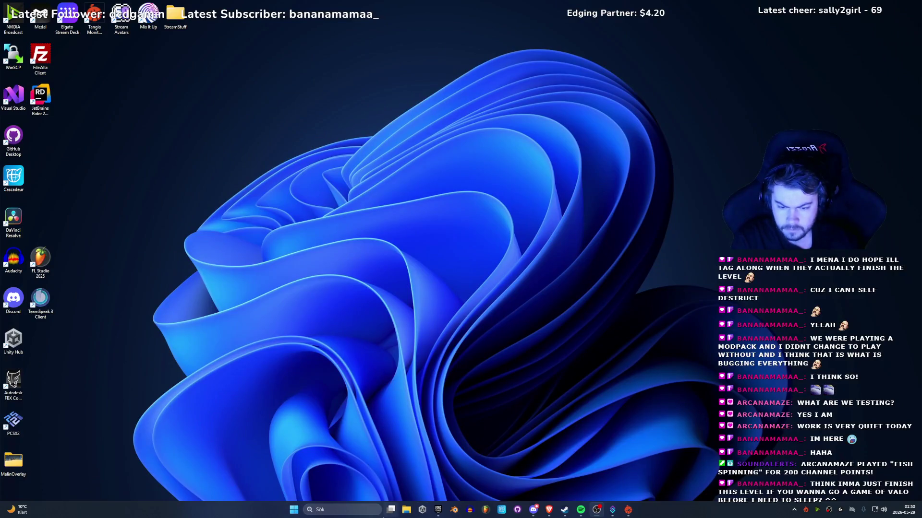
{"action": "left_click", "coordinate": [349, 509]}
Step: Launch VALORANT from a 'valo' taskbar search, then minimize the Riot Client during the update
{"action": "type", "text": "valo"}
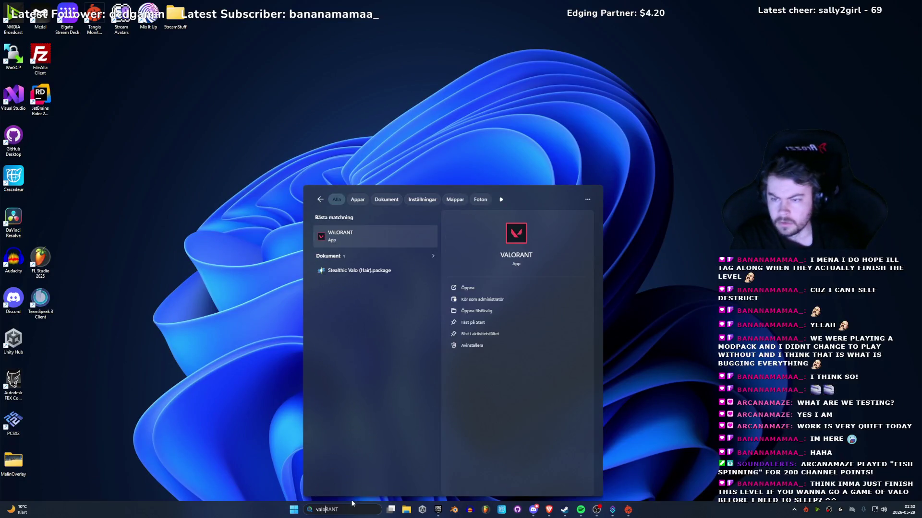
{"action": "key", "text": "Return"}
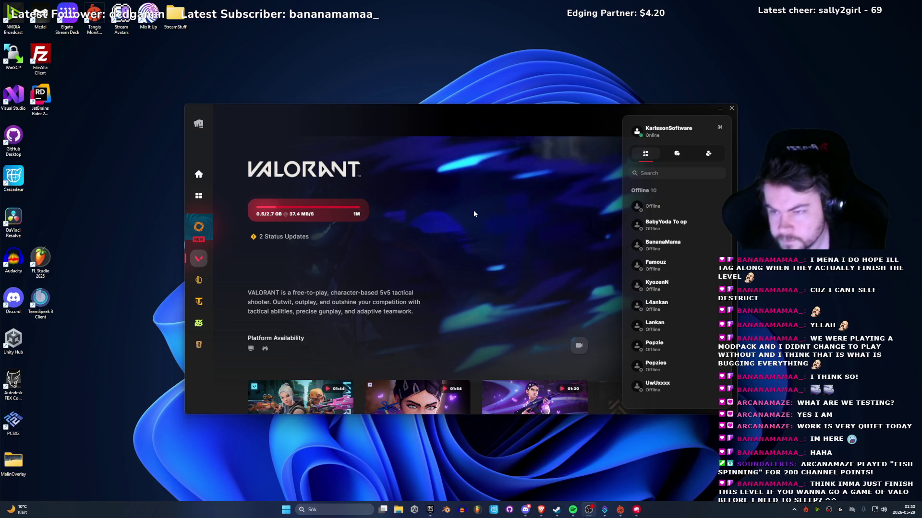
{"action": "left_click", "coordinate": [621, 507]}
{"action": "left_click", "coordinate": [622, 507]}
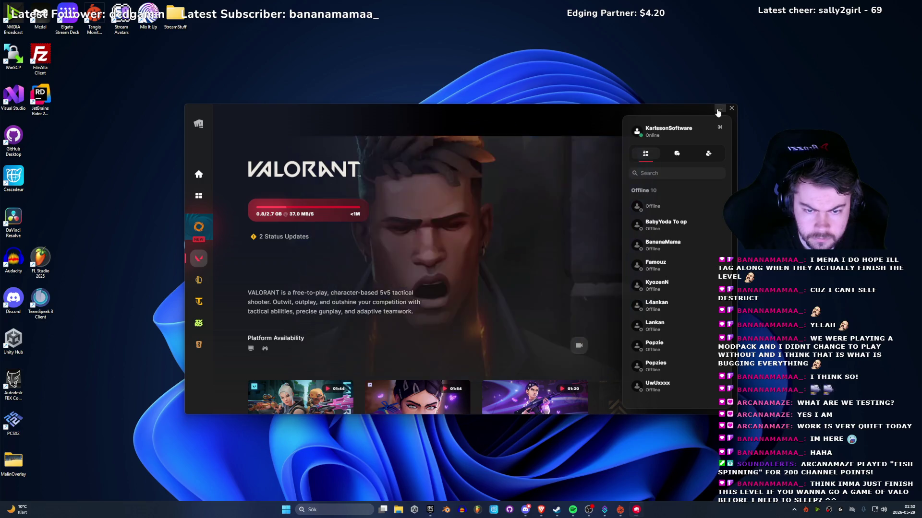
{"action": "left_click", "coordinate": [717, 110]}
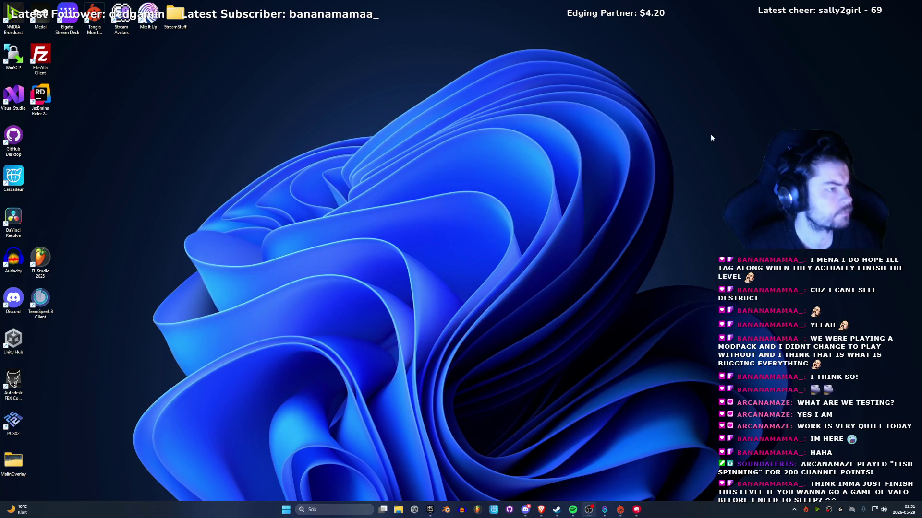